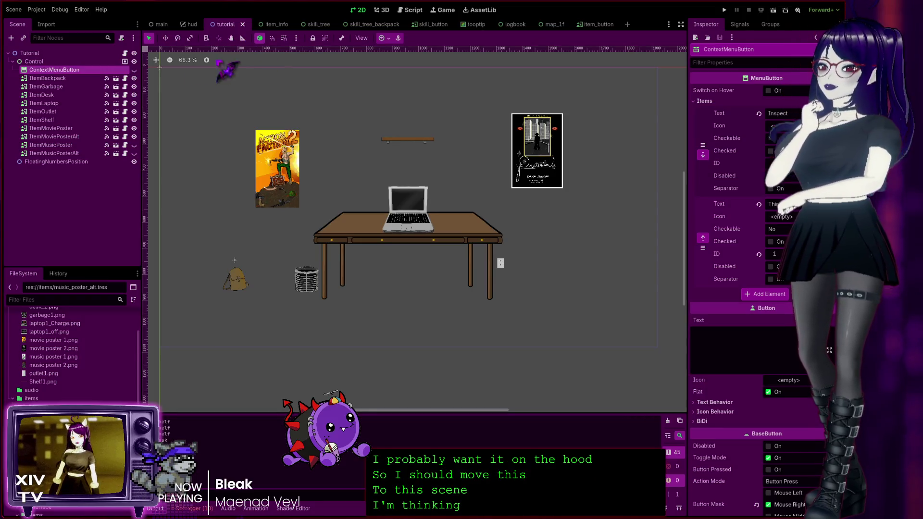
Open items.gd, the Control node's script, and collapse the Control node's child items.
click(125, 61)
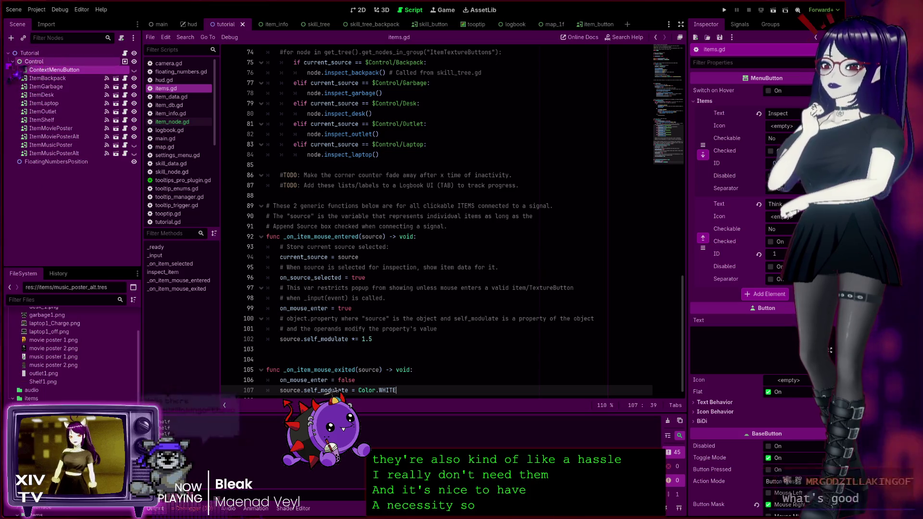
click(13, 61)
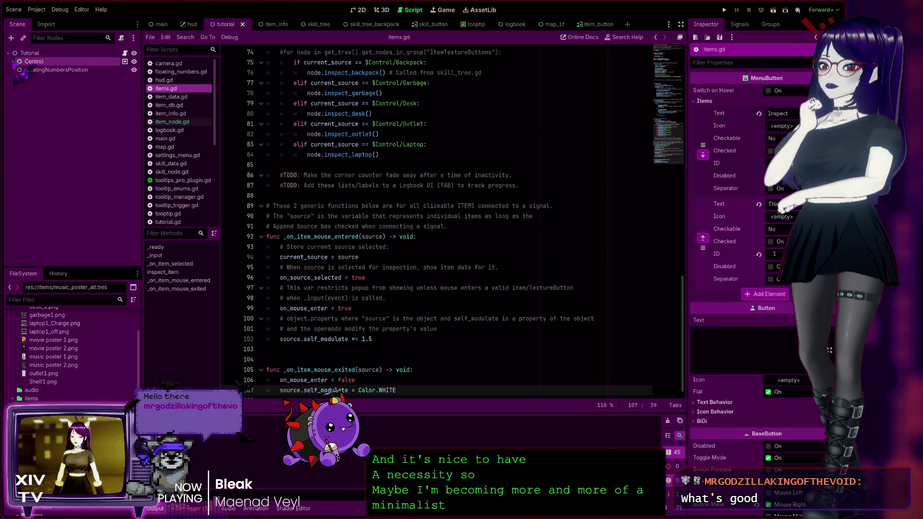
click(13, 61)
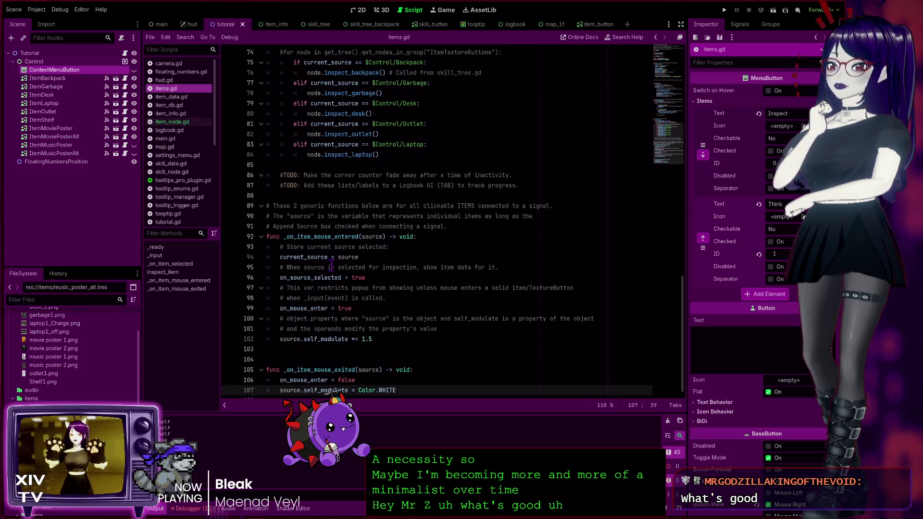
scroll(384, 266, up, 20)
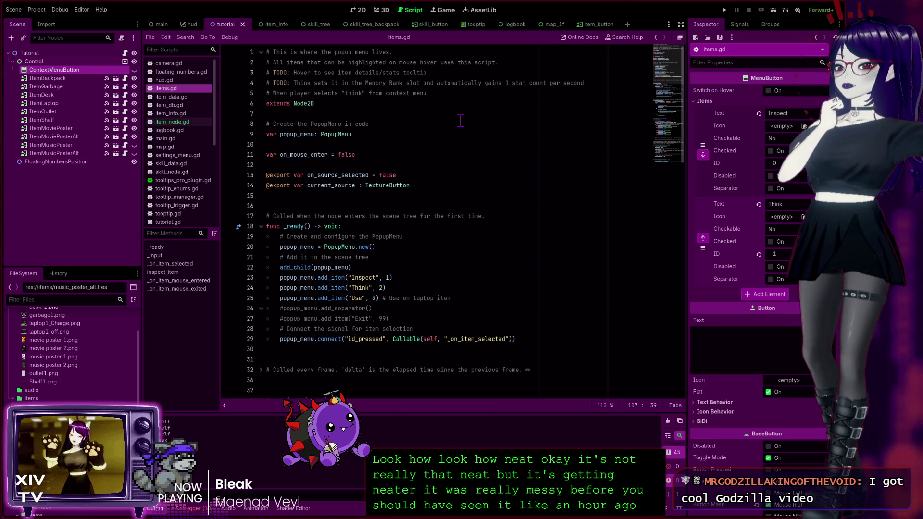
click(473, 73)
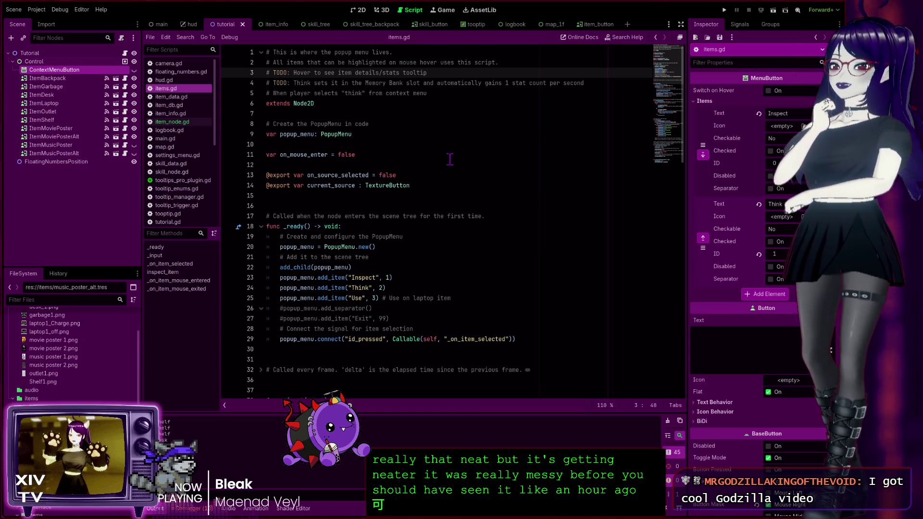
key(Down)
key(Down)
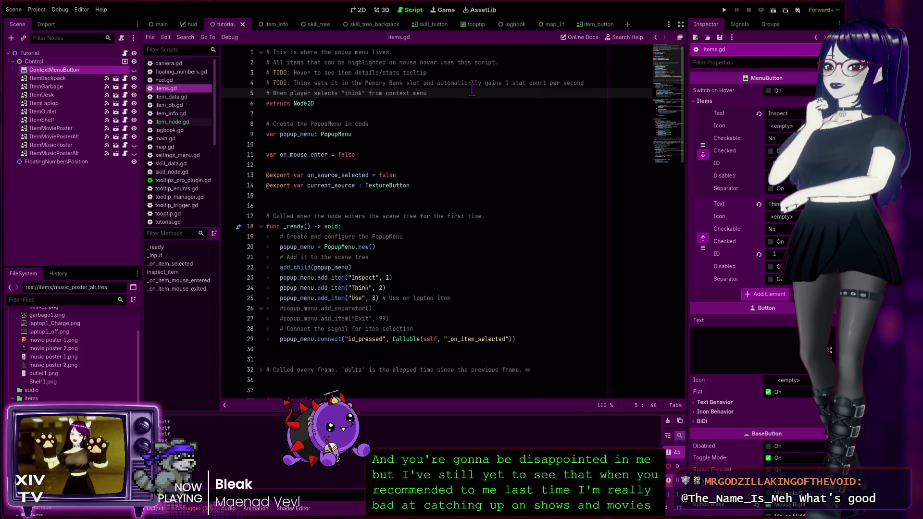
click(465, 73)
click(519, 62)
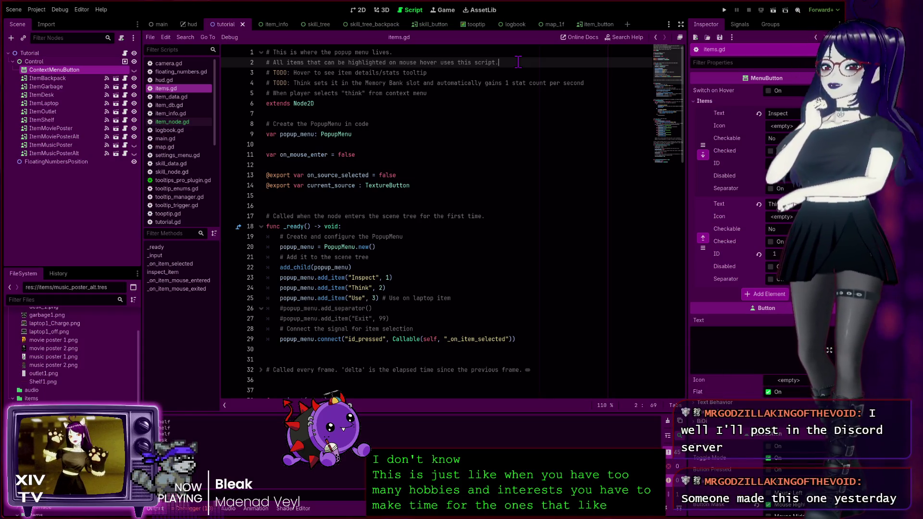
click(455, 91)
click(349, 105)
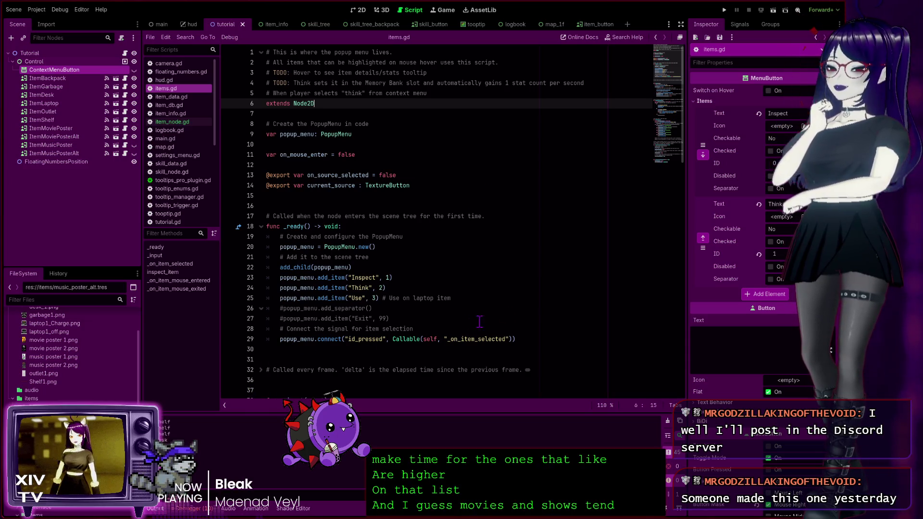
scroll(361, 387, down, 2)
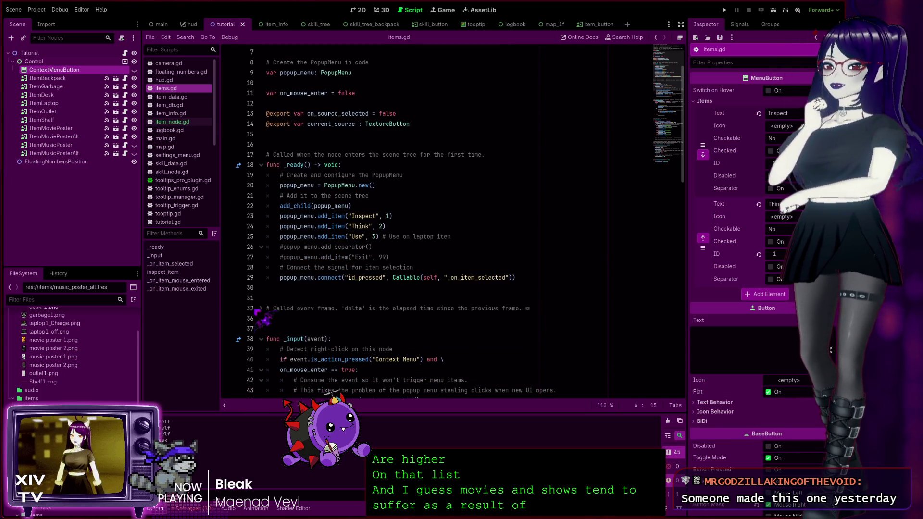
scroll(353, 303, down, 10)
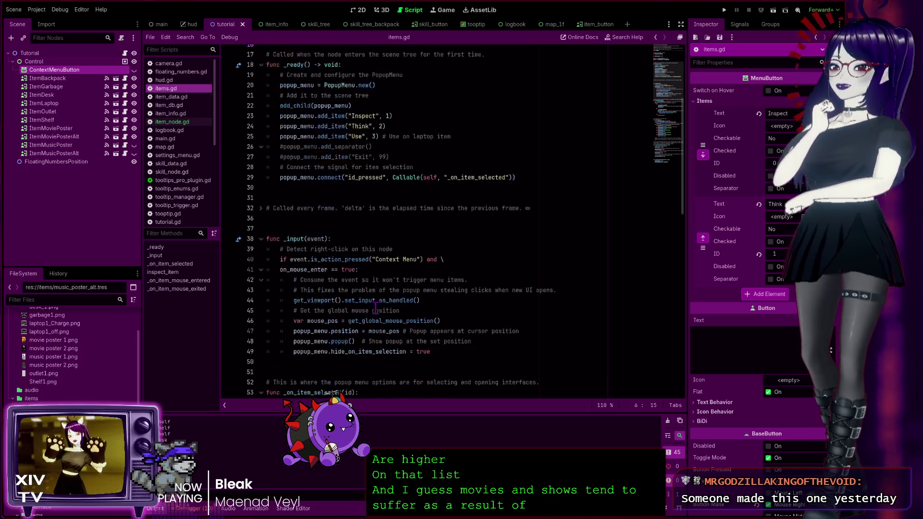
scroll(404, 293, down, 5)
scroll(414, 290, up, 4)
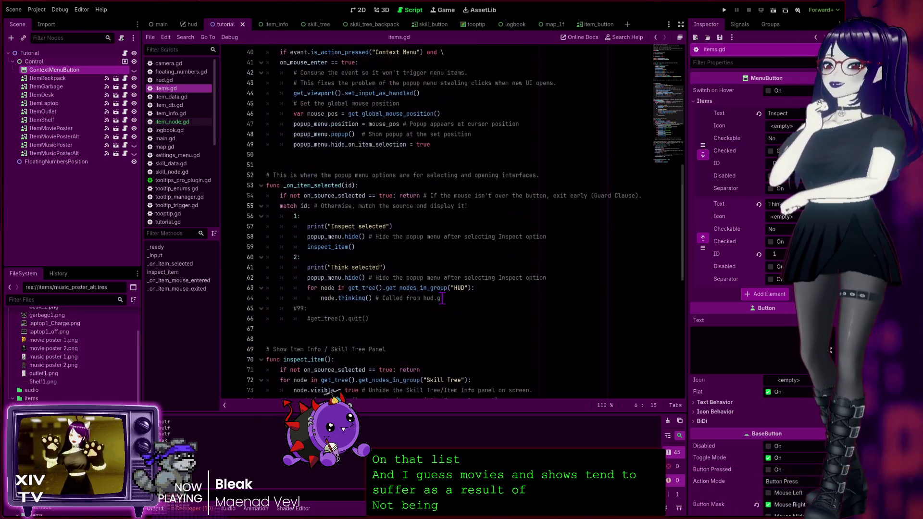
scroll(418, 288, up, 13)
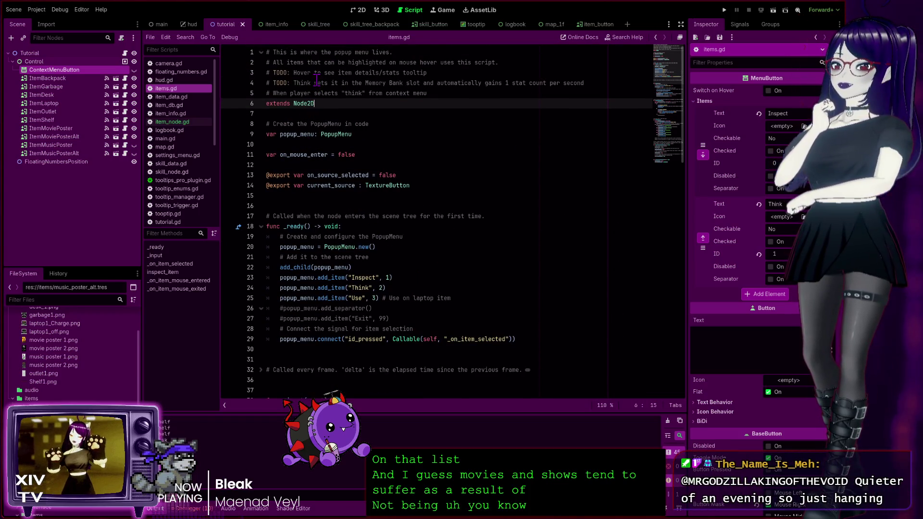
click(301, 81)
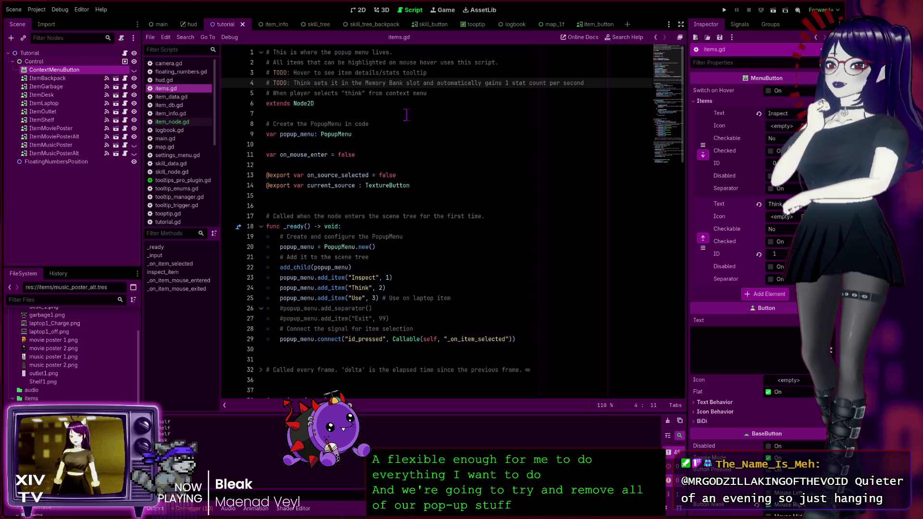
click(448, 72)
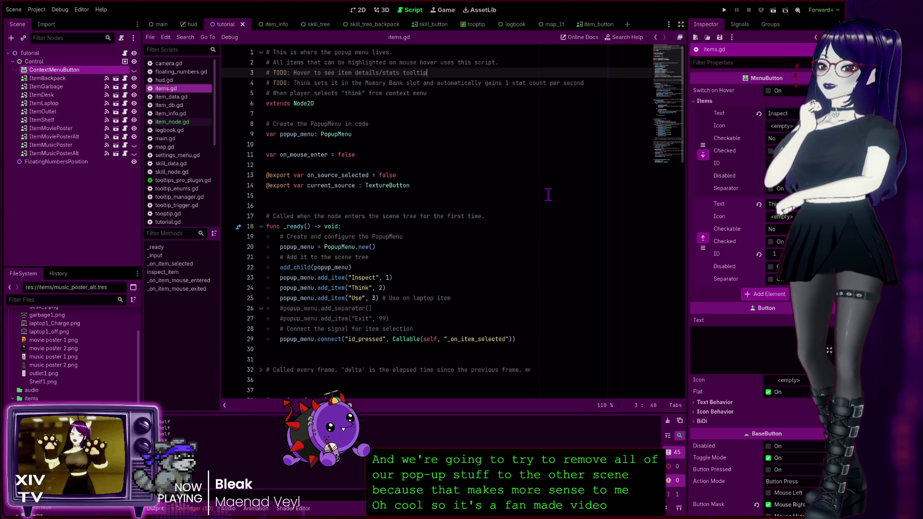
click(509, 174)
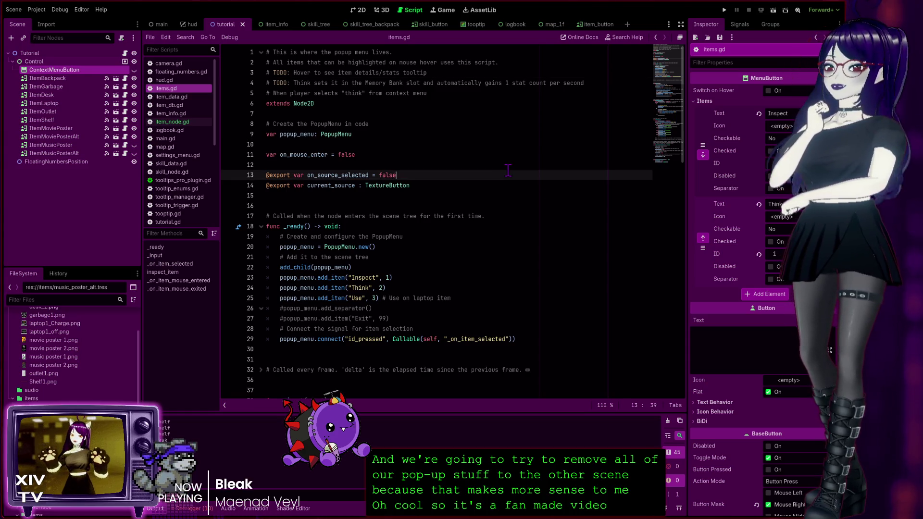
click(382, 126)
click(369, 134)
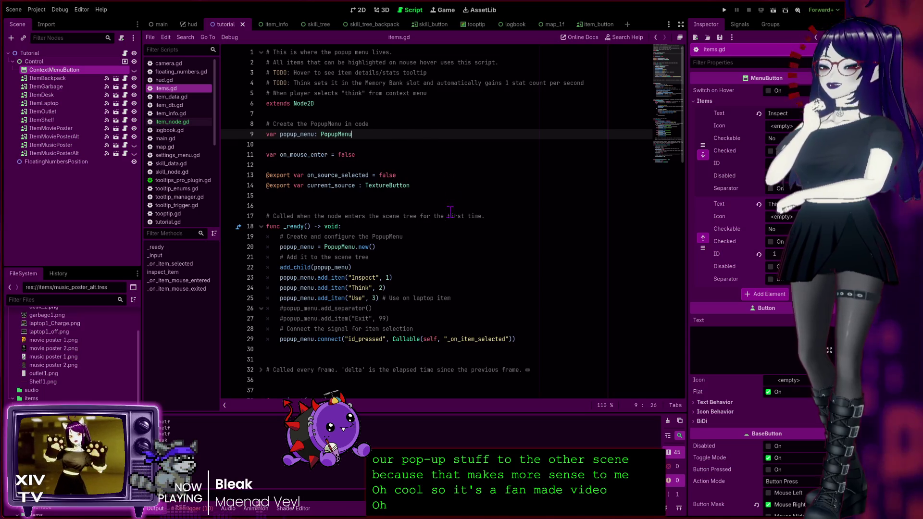
click(425, 187)
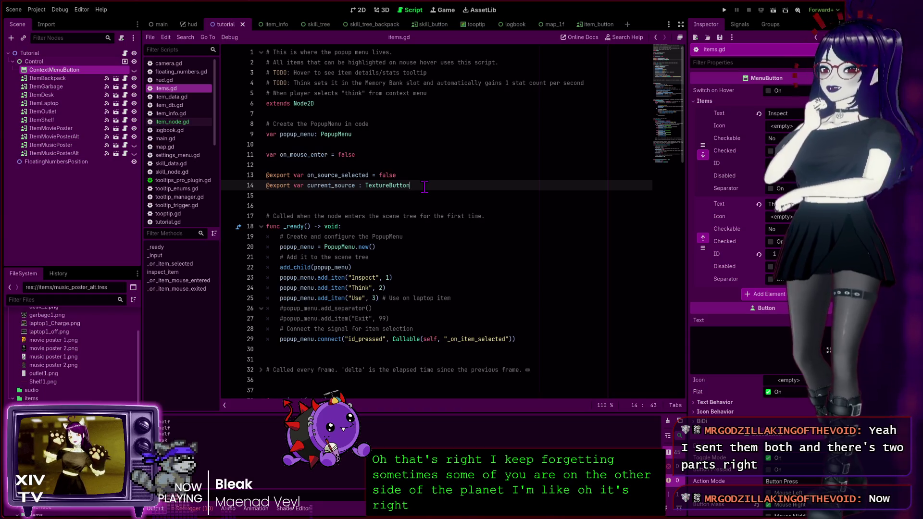
click(369, 155)
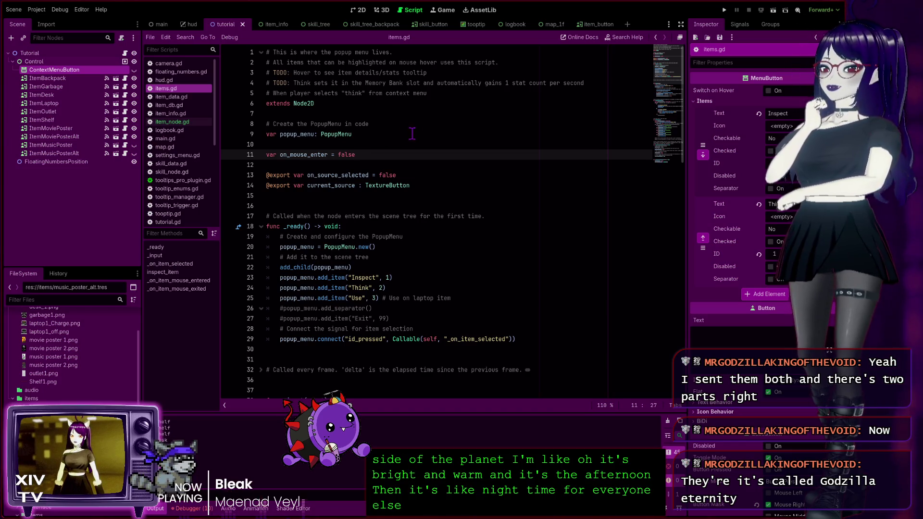
click(370, 96)
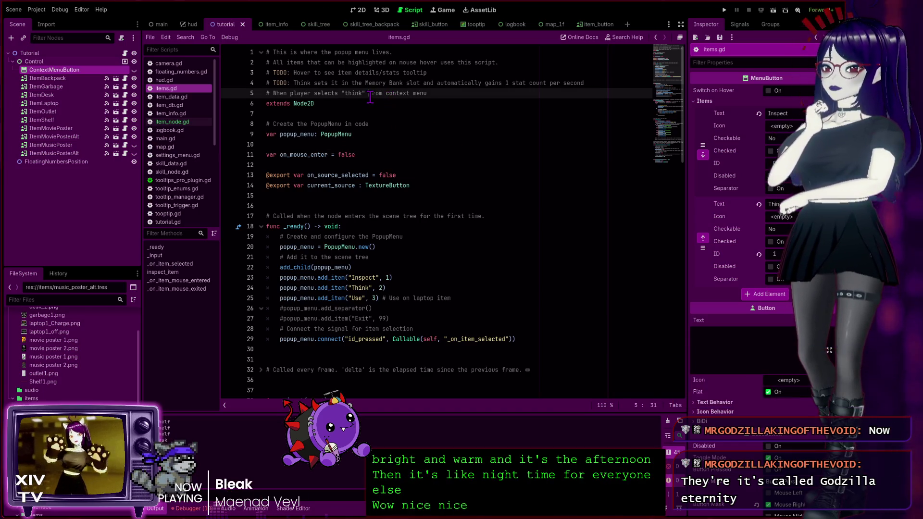
click(465, 72)
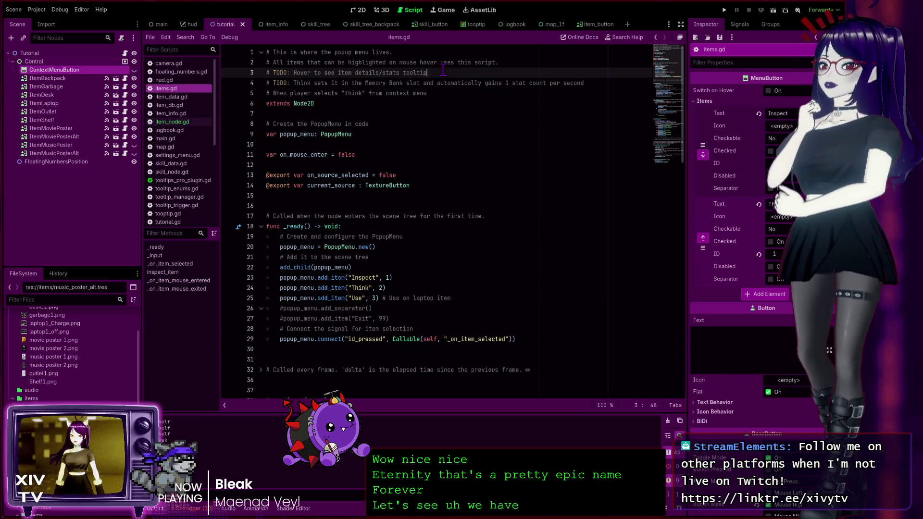
click(426, 94)
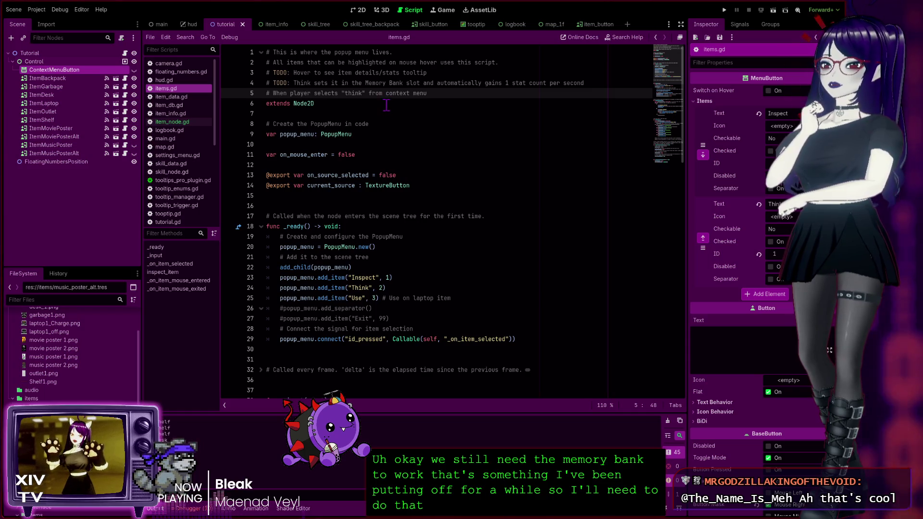
scroll(355, 178, down, 4)
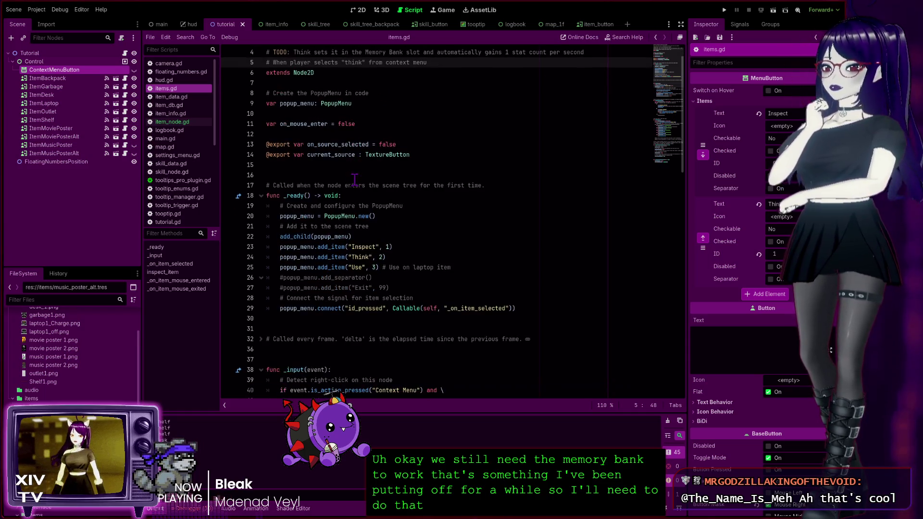
Select the 'var popup_menu: PopupMenu' line in items.gd and switch to hud.gd.
scroll(356, 144, up, 3)
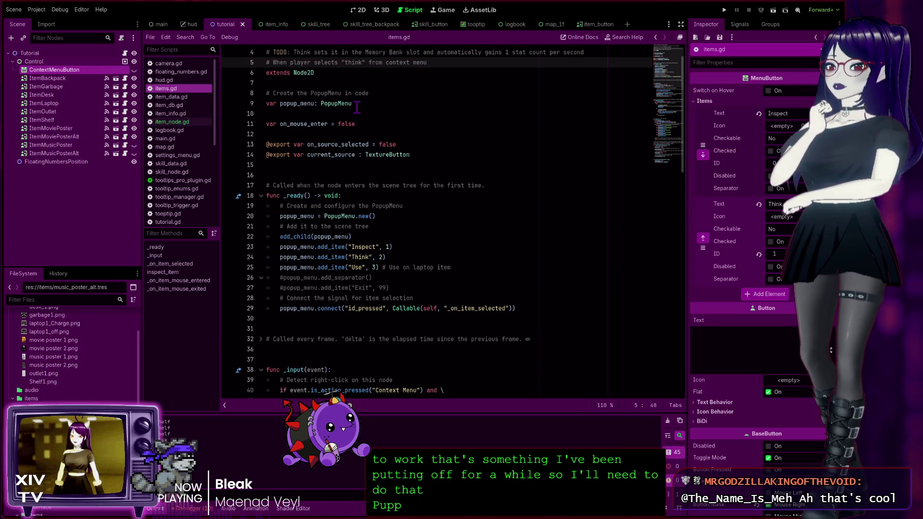
click(358, 107)
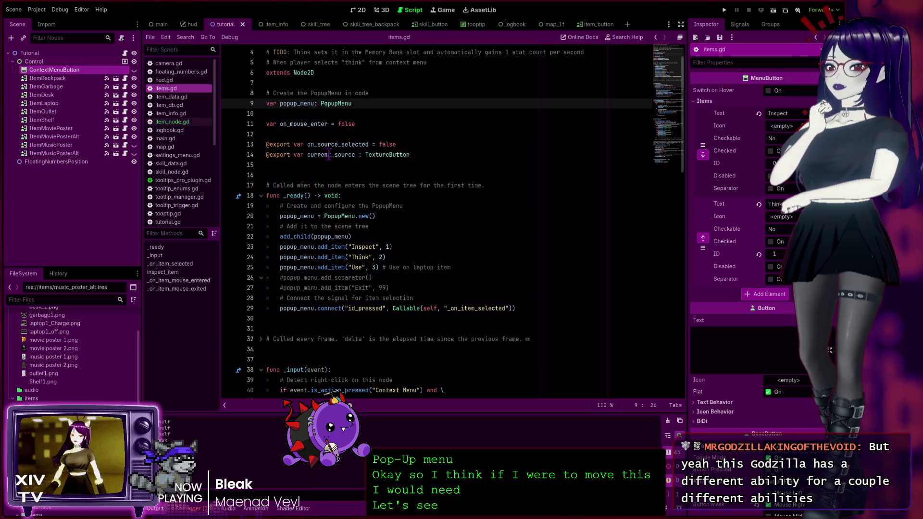
drag(358, 103, 236, 104)
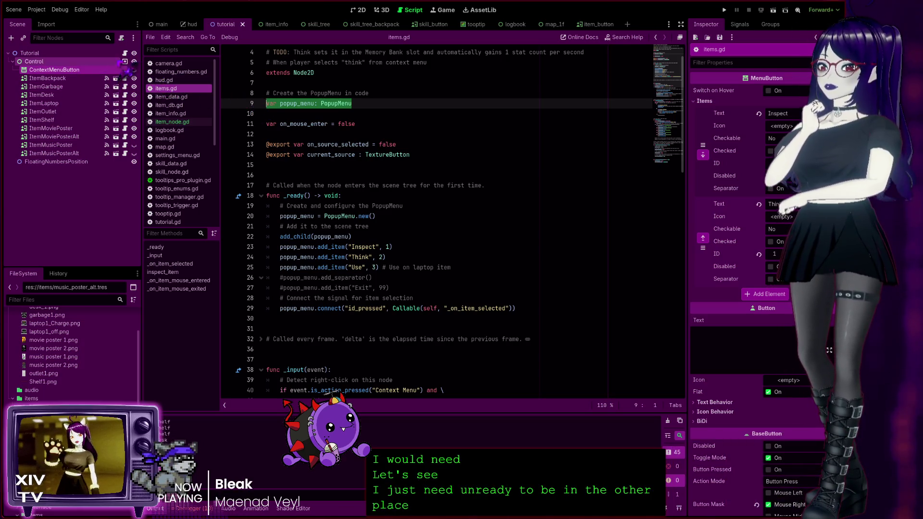
click(164, 80)
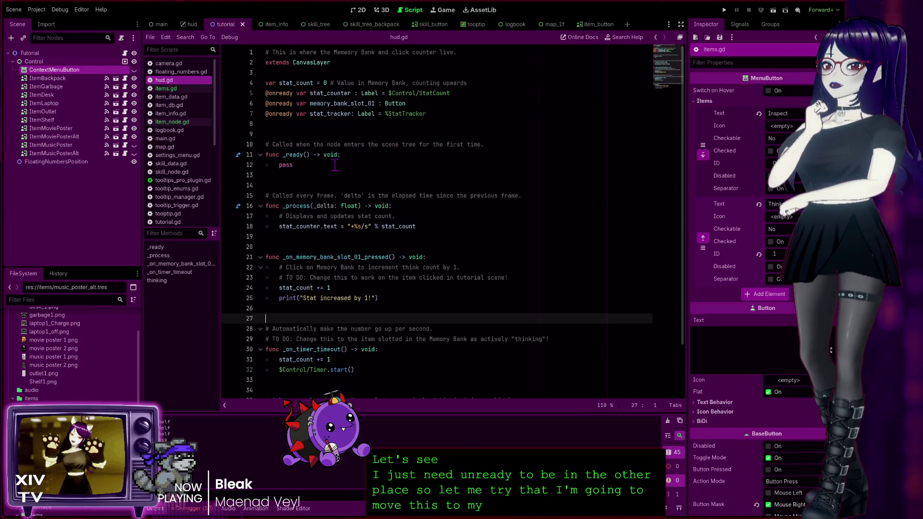
Add 'var popup_menu: PopupMenu' below hud.gd's onready variables.
click(436, 124)
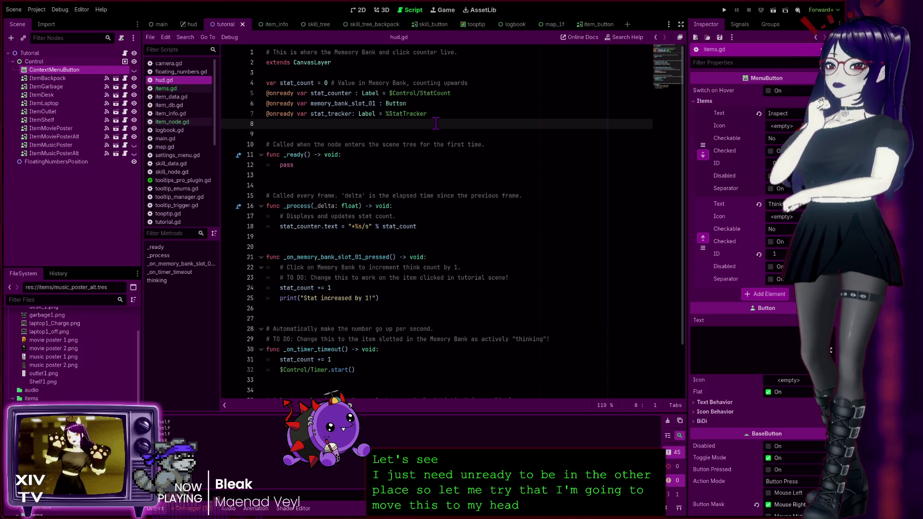
text(var popup_menu: PopupMenu)
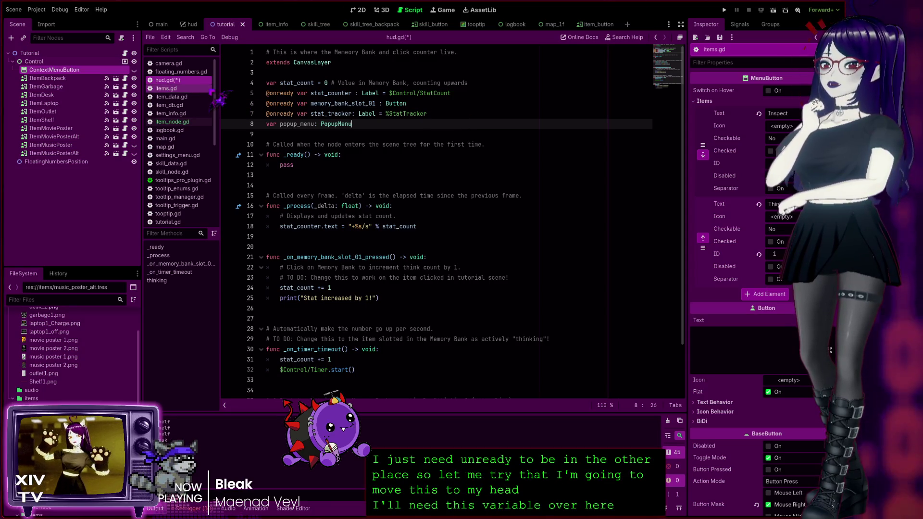
click(187, 88)
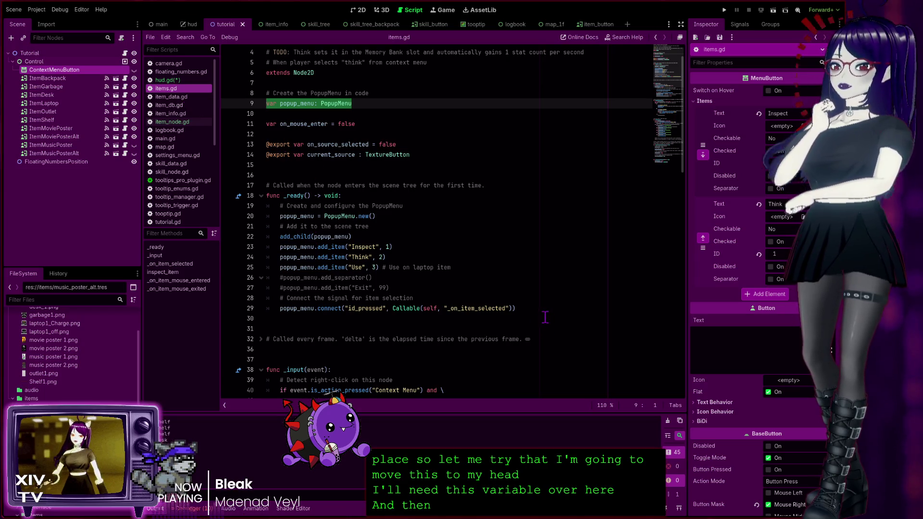
Copy items.gd's popup menu setup lines and select pass in hud.gd's _ready.
mouse_move(524, 308)
mouse_down()
mouse_move(385, 288)
mouse_move(225, 206)
mouse_up()
key(ctrl+c)
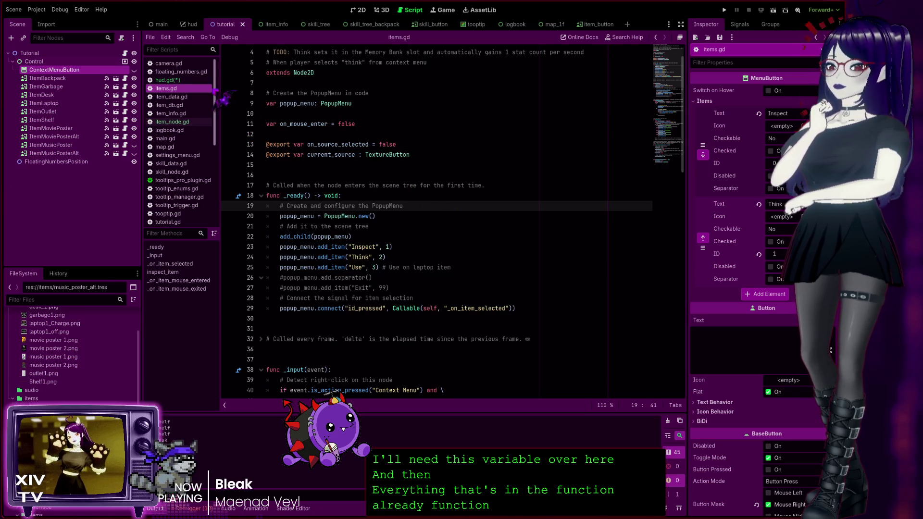
click(197, 80)
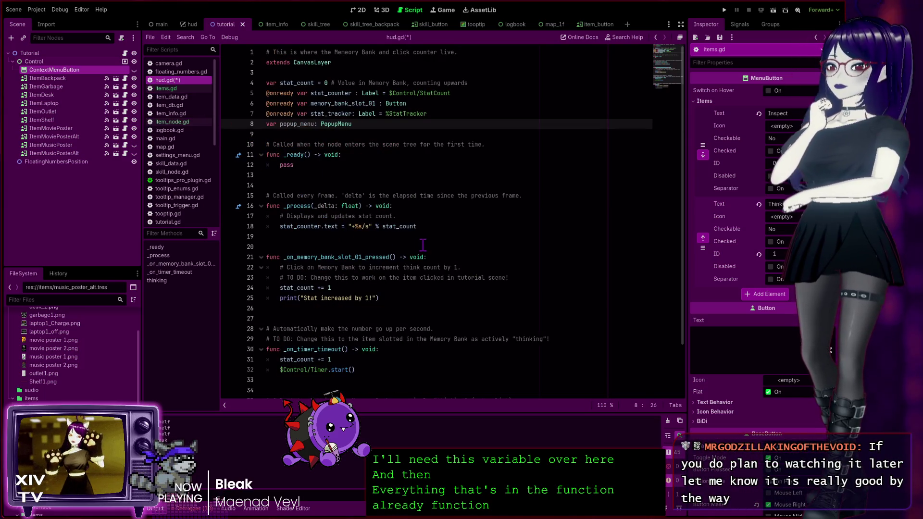
click(293, 165)
key(shift+Home)
Paste the PopupMenu setup over pass in hud.gd's _ready and run the project.
key(ctrl+v)
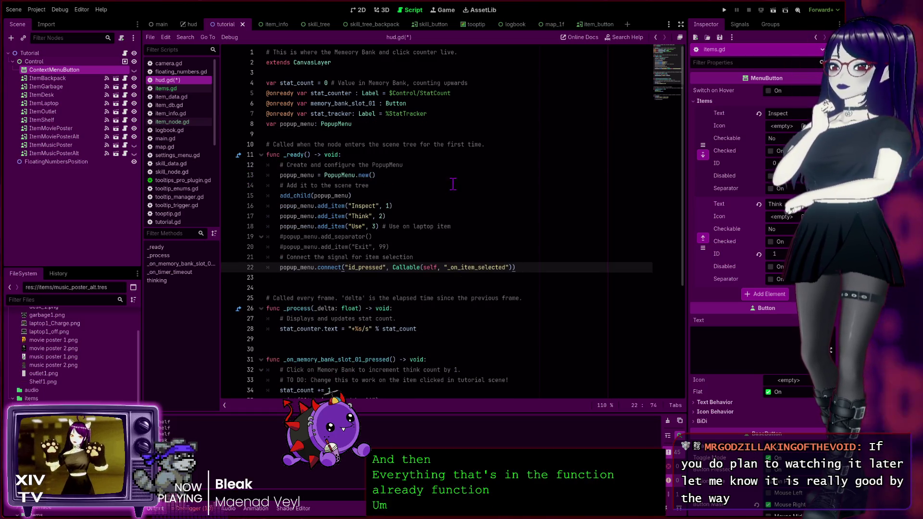
click(725, 10)
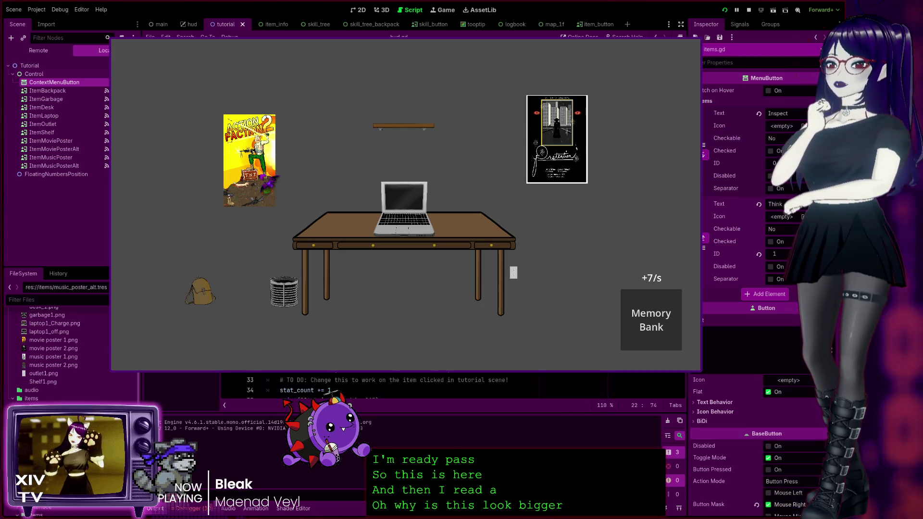
Show the item menu on the backpack and left poster, stop the game, and select hud.gd's setup lines.
click(267, 180)
click(204, 290)
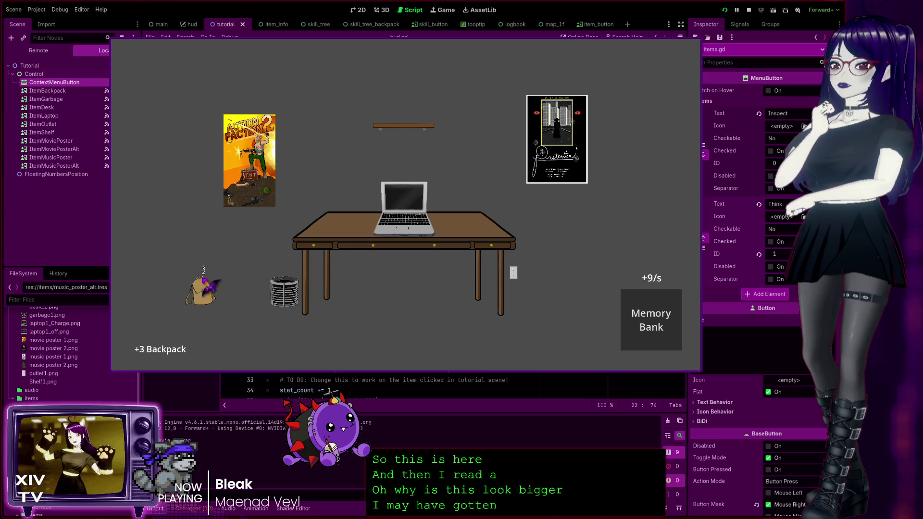
right_click(206, 284)
right_click(256, 194)
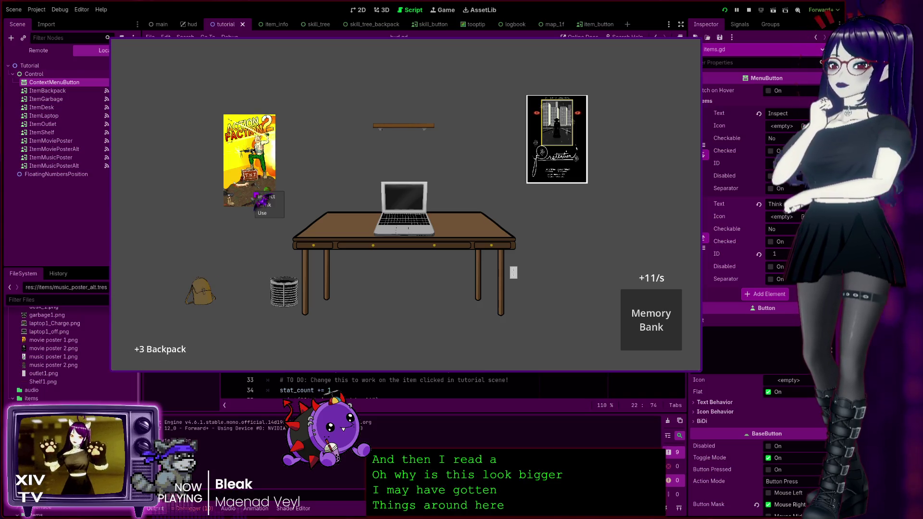
click(478, 140)
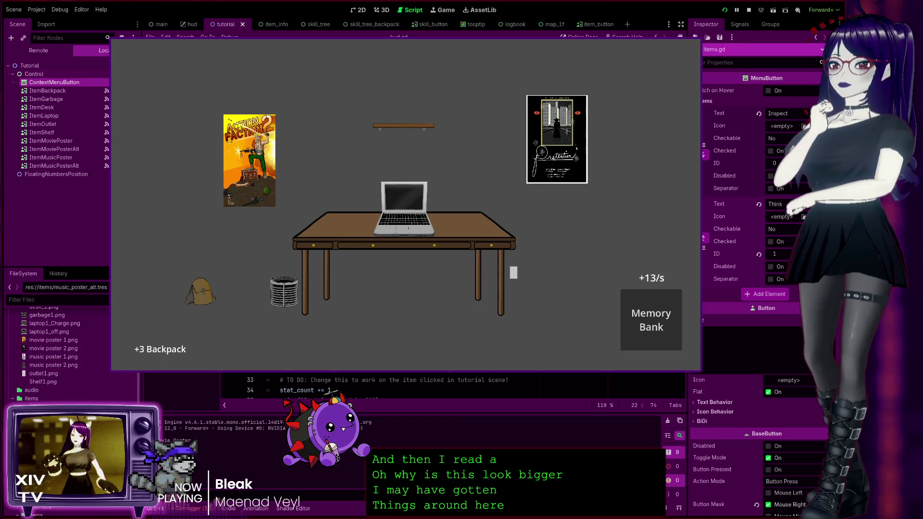
click(697, 45)
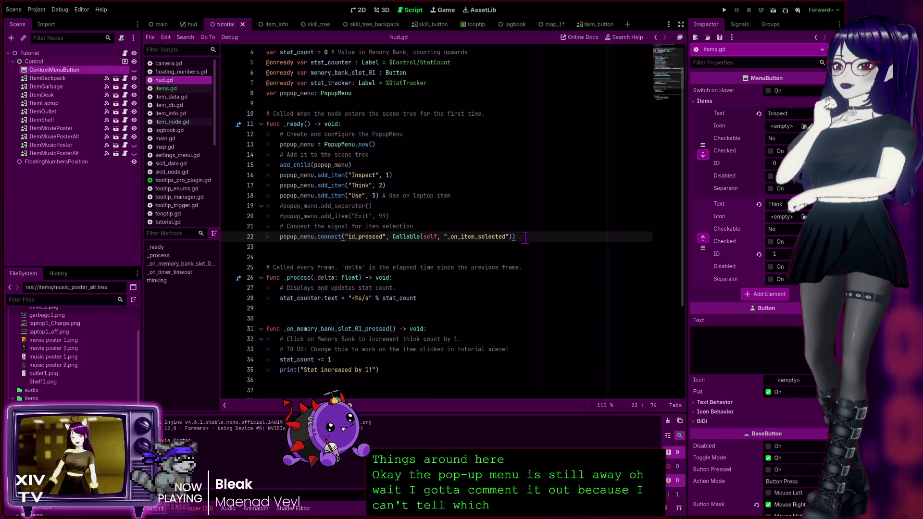
mouse_move(527, 239)
mouse_down()
mouse_move(188, 204)
mouse_move(172, 137)
mouse_up()
Comment out hud.gd's whole _ready function, including its popup setup lines.
key(ctrl+k)
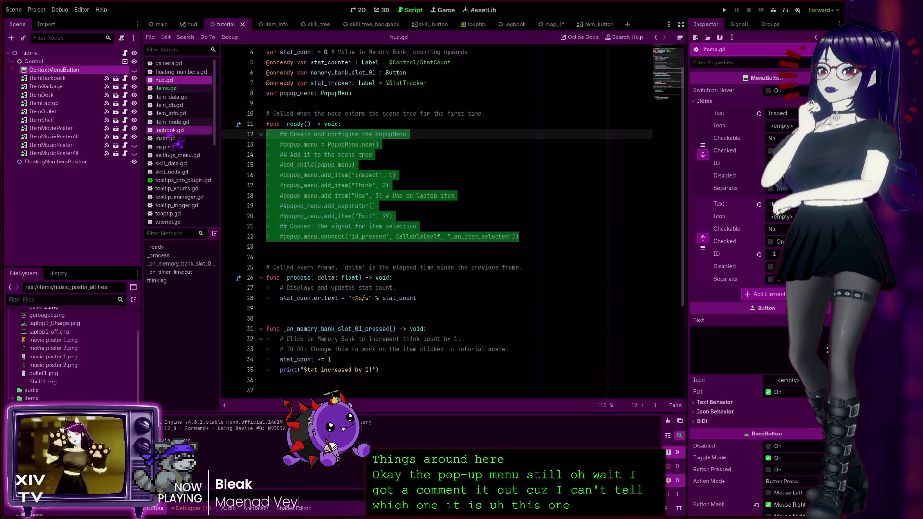
key(ctrl+k)
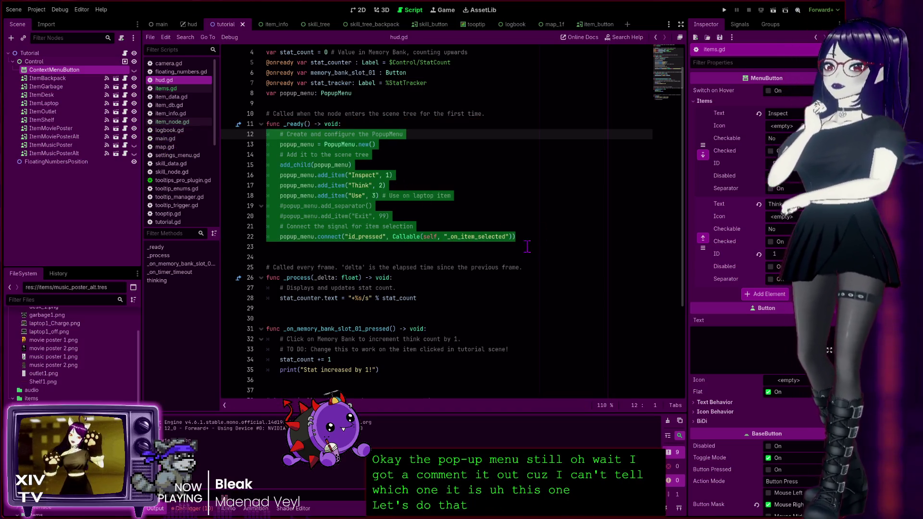
mouse_move(526, 236)
mouse_down()
mouse_move(269, 135)
mouse_move(215, 125)
mouse_up()
key(ctrl+k)
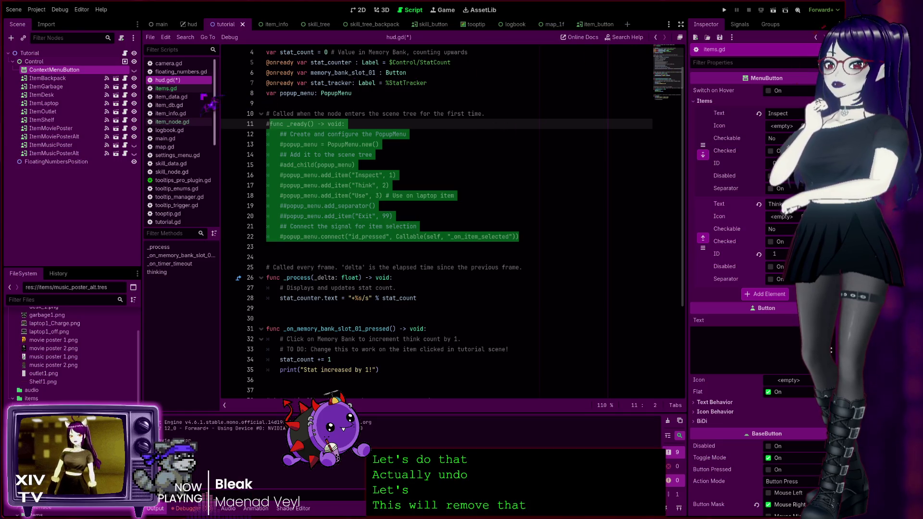
In items.gd, delete the commented Unhighlighted print line and comment out the _ready popup setup.
click(166, 88)
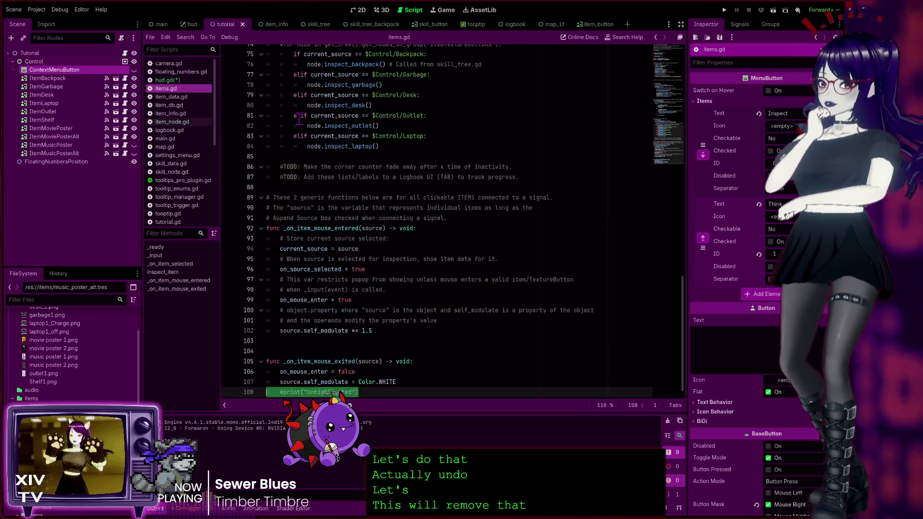
key(ctrl+z)
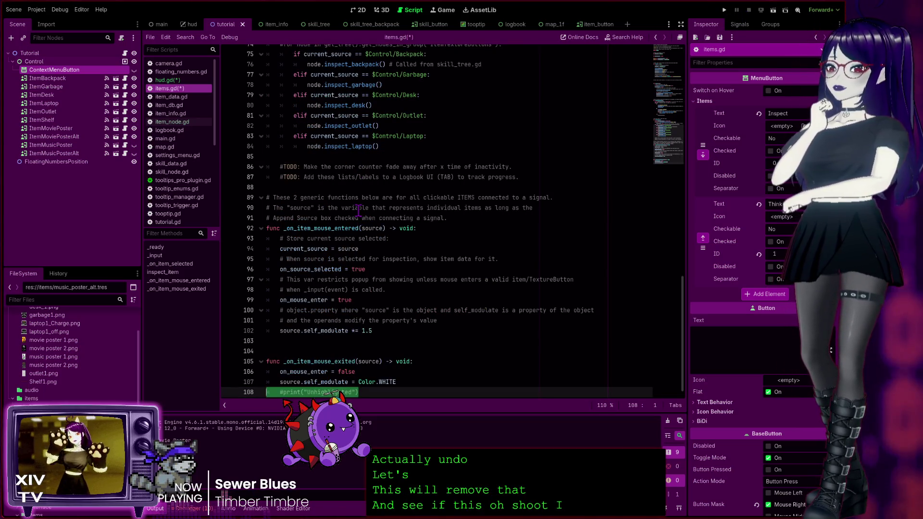
key(BackSpace)
scroll(355, 207, up, 20)
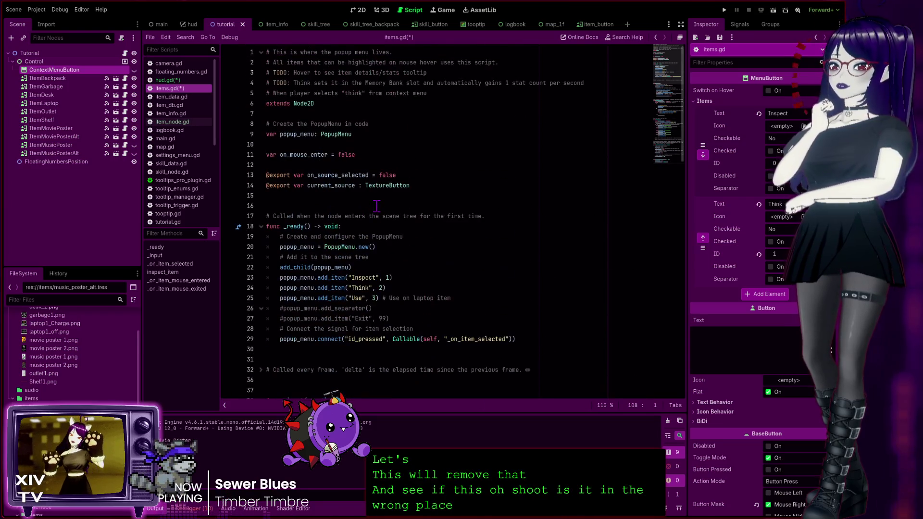
mouse_move(519, 339)
mouse_down()
mouse_move(205, 284)
mouse_move(164, 227)
mouse_up()
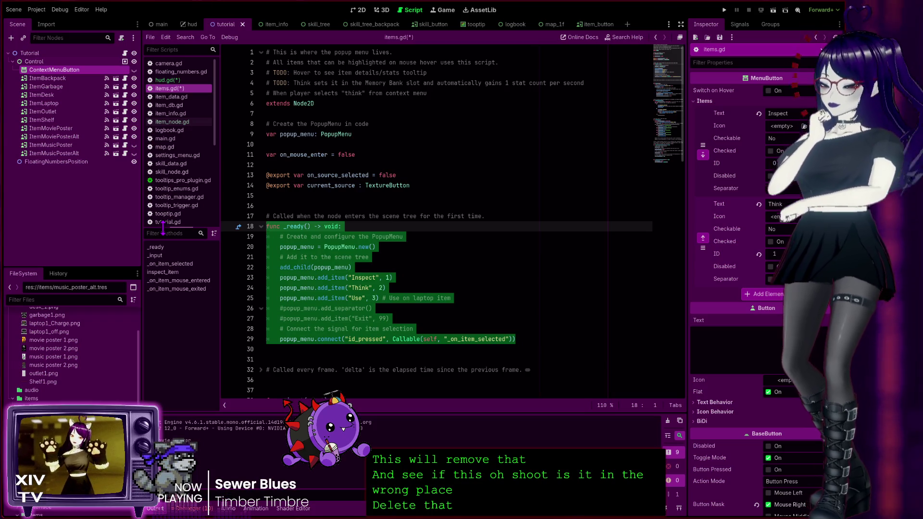
key(ctrl+k)
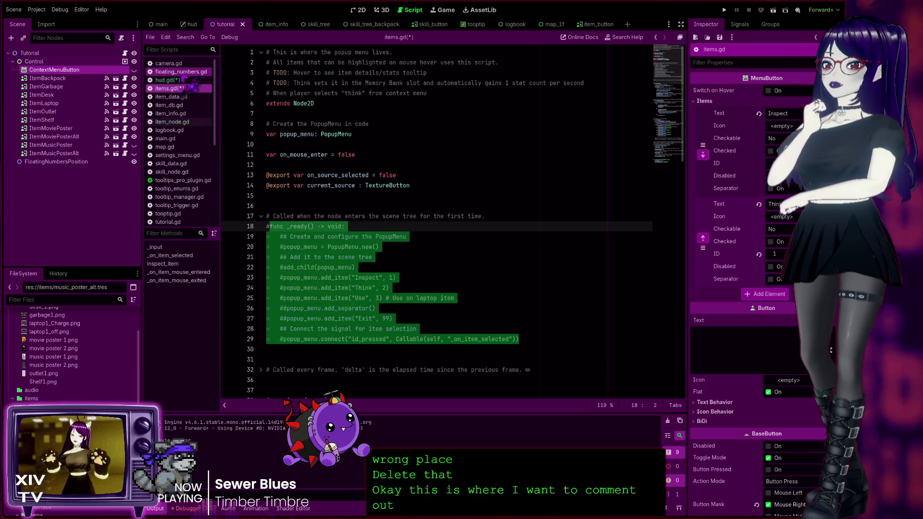
Uncomment hud.gd's _ready popup setup and run the game.
click(181, 72)
click(168, 80)
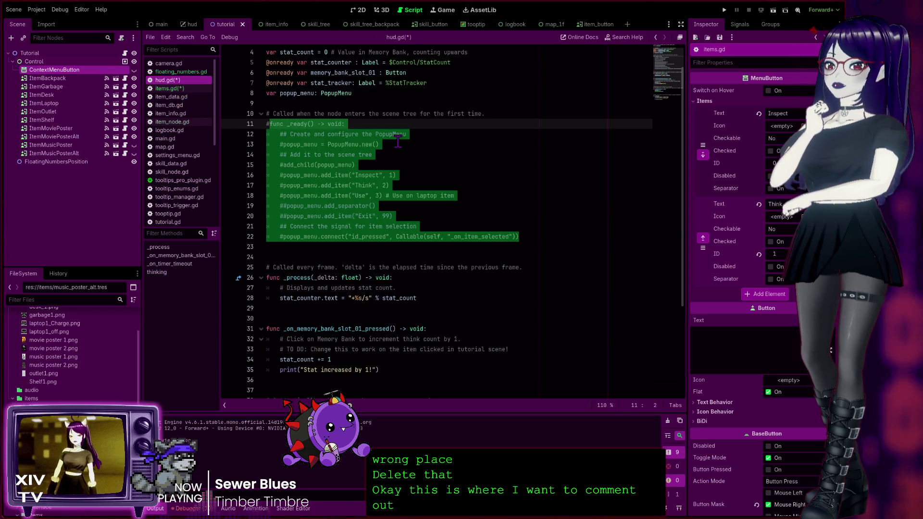
key(ctrl+k)
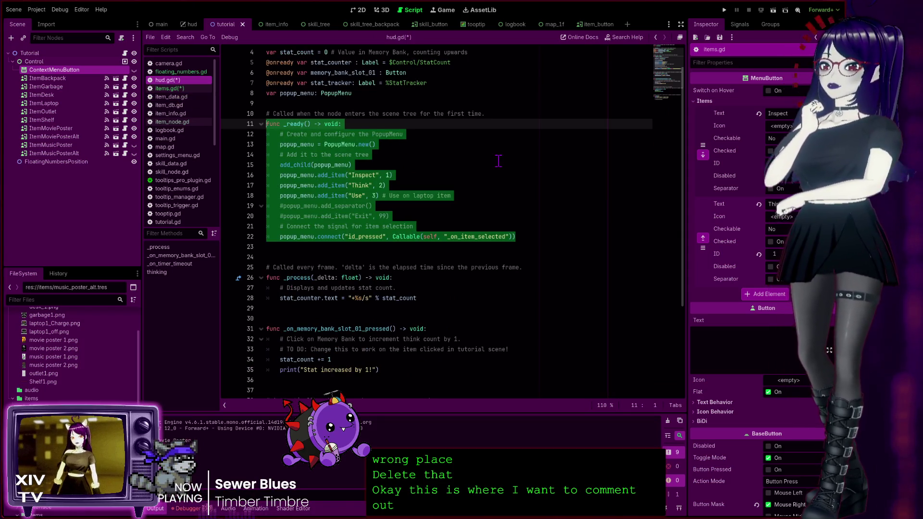
click(499, 161)
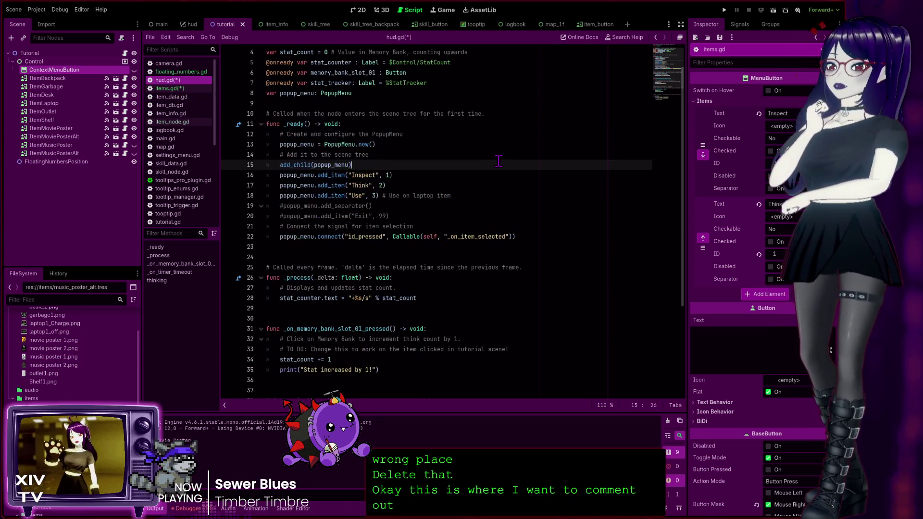
click(724, 10)
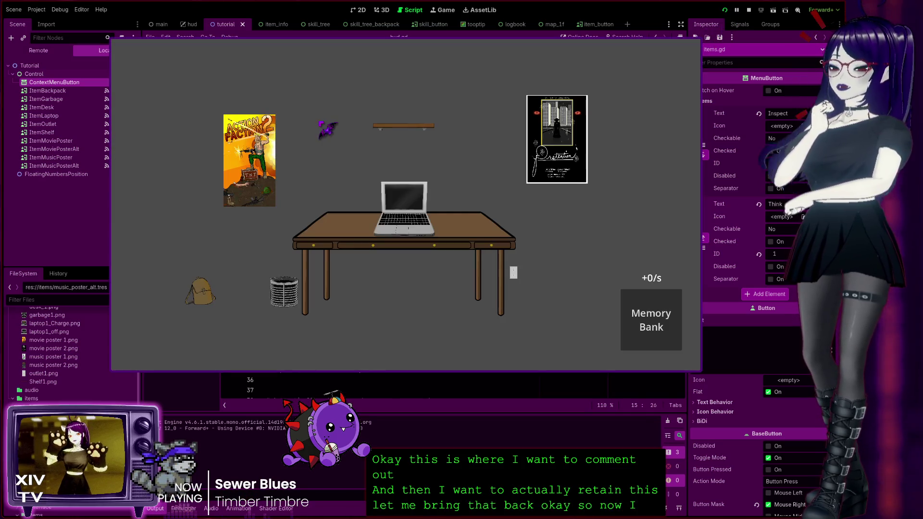
Open the Inspect/Think/Use menu on the left and right posters, then stop the game with F8.
right_click(256, 190)
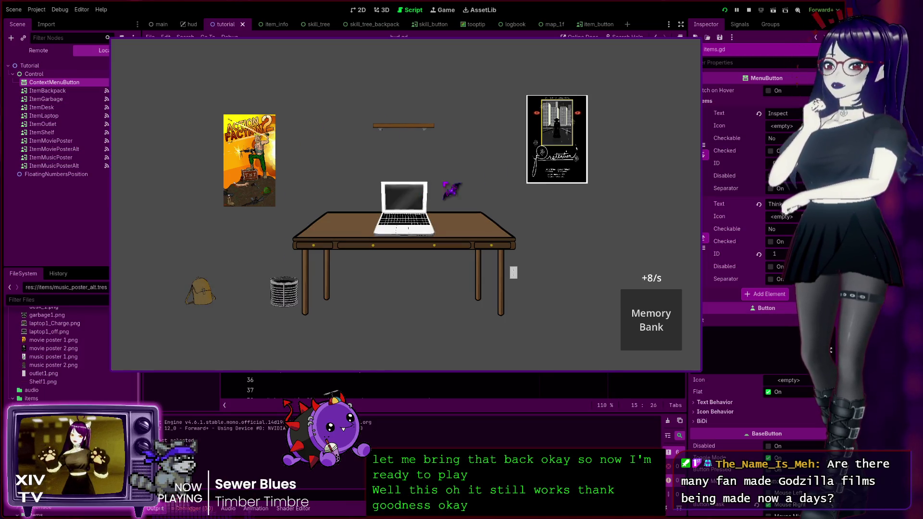
right_click(541, 144)
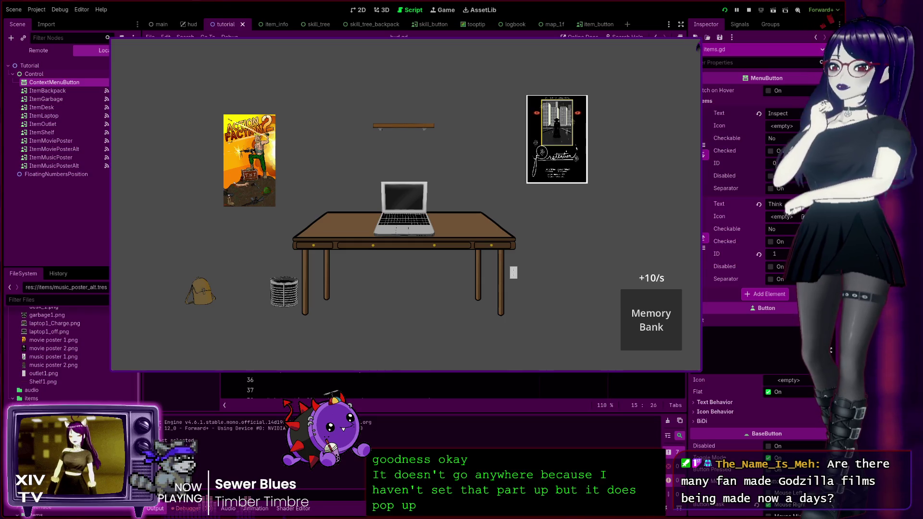
key(F8)
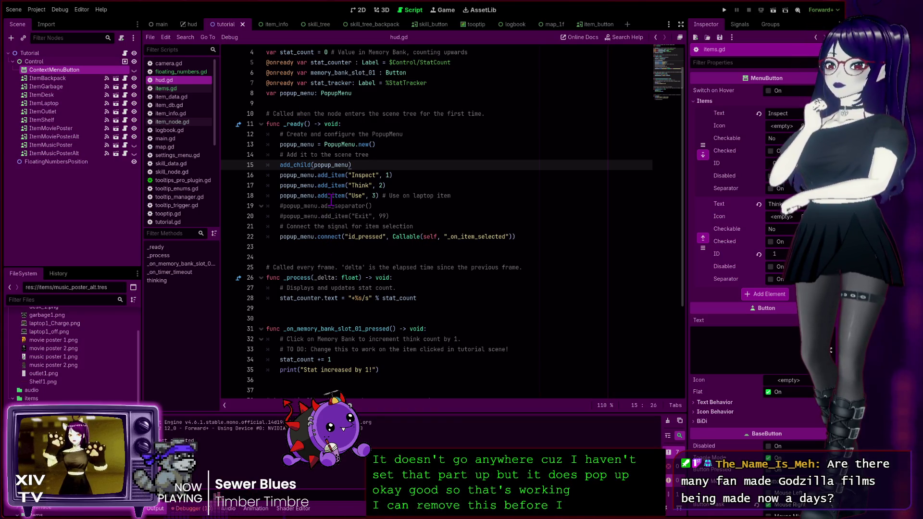
scroll(312, 218, down, 4)
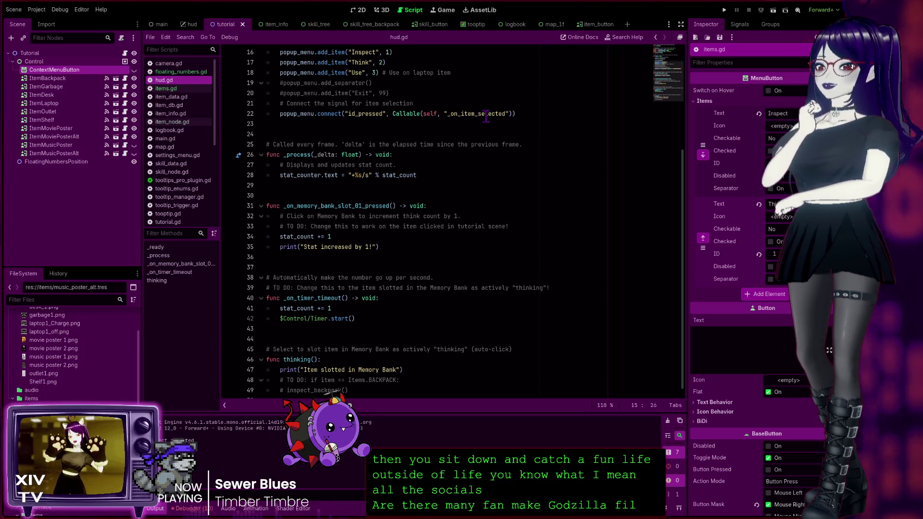
Compare the popup_menu declarations in hud.gd and items.gd.
scroll(515, 144, up, 4)
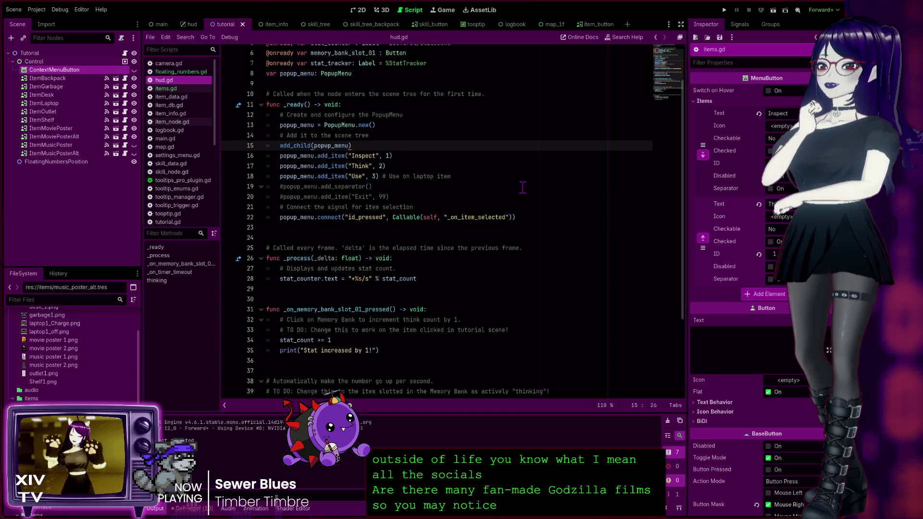
scroll(523, 188, up, 2)
click(378, 124)
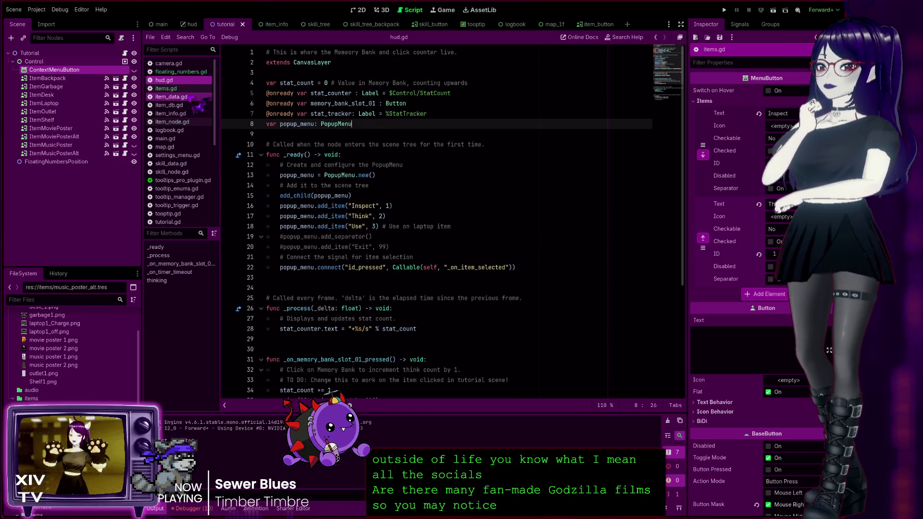
click(165, 89)
click(484, 246)
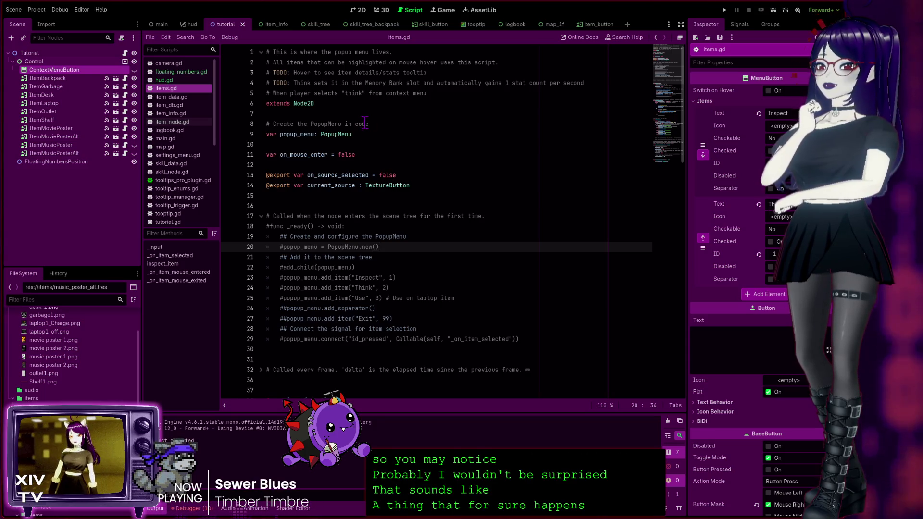
click(164, 80)
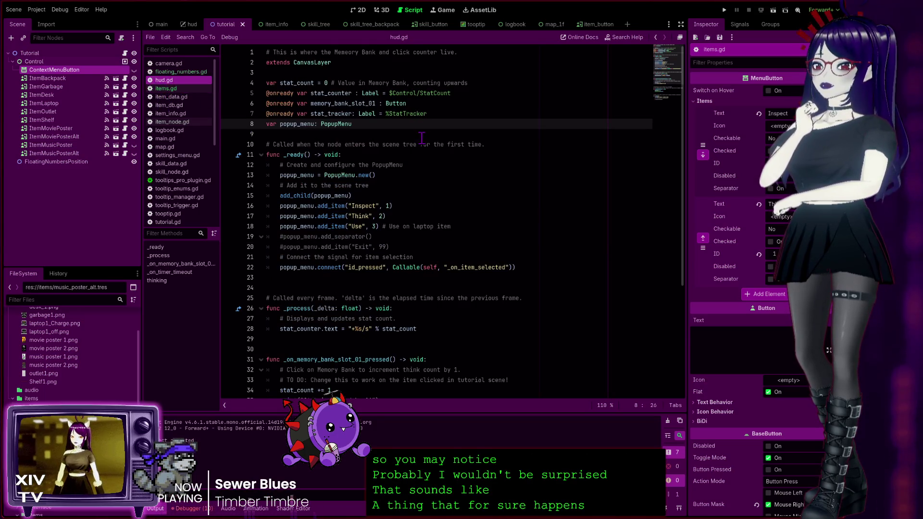
click(166, 88)
Copy the 'Create the PopupMenu in code' comment onto a new line after line 7 of hud.gd.
drag(383, 125, 266, 124)
key(ctrl+c)
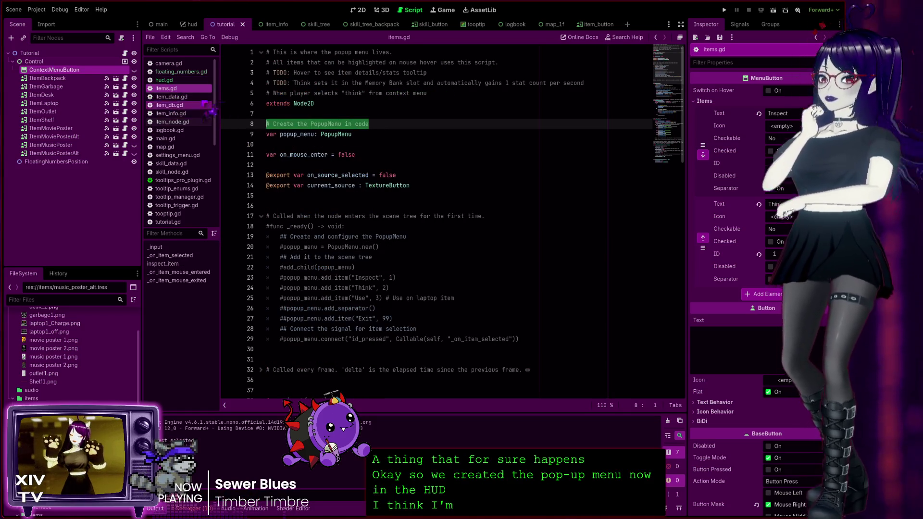
click(166, 80)
click(444, 115)
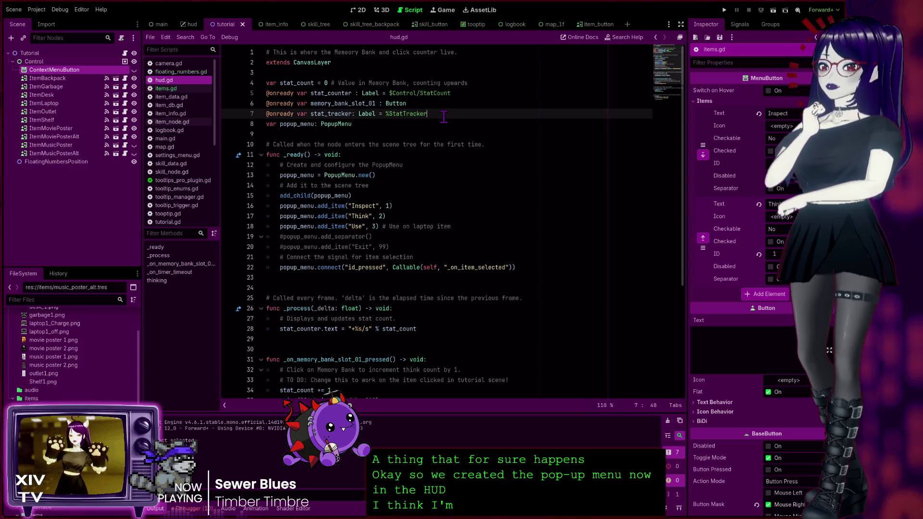
key(Return)
key(ctrl+v)
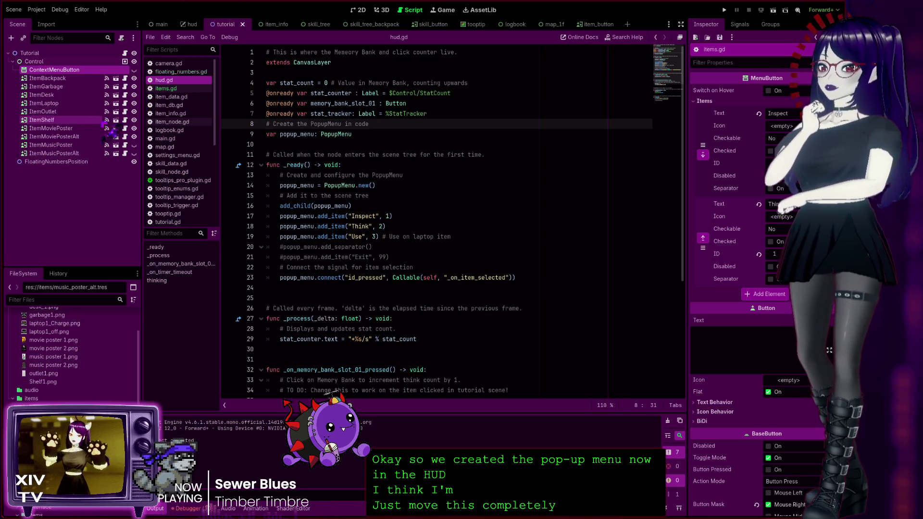
Delete the popup_menu comment and declaration from items.gd.
click(166, 88)
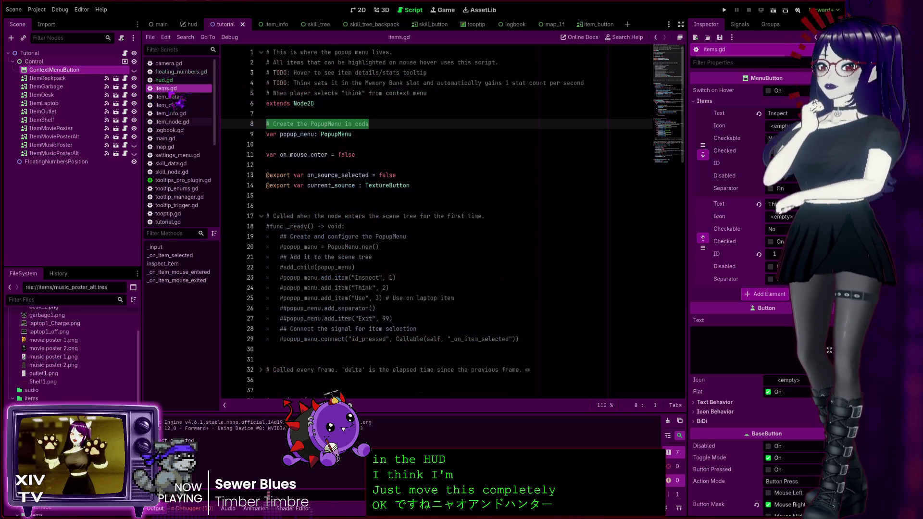
click(453, 167)
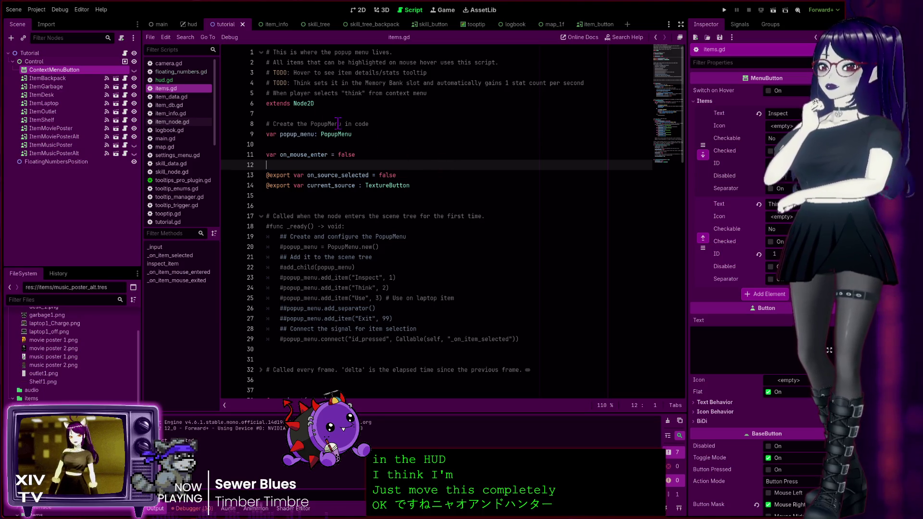
click(405, 145)
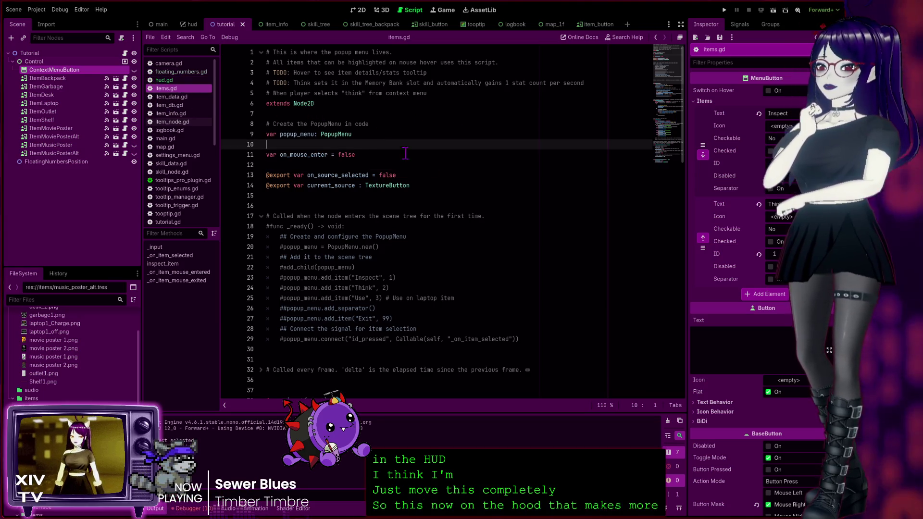
drag(355, 135, 234, 123)
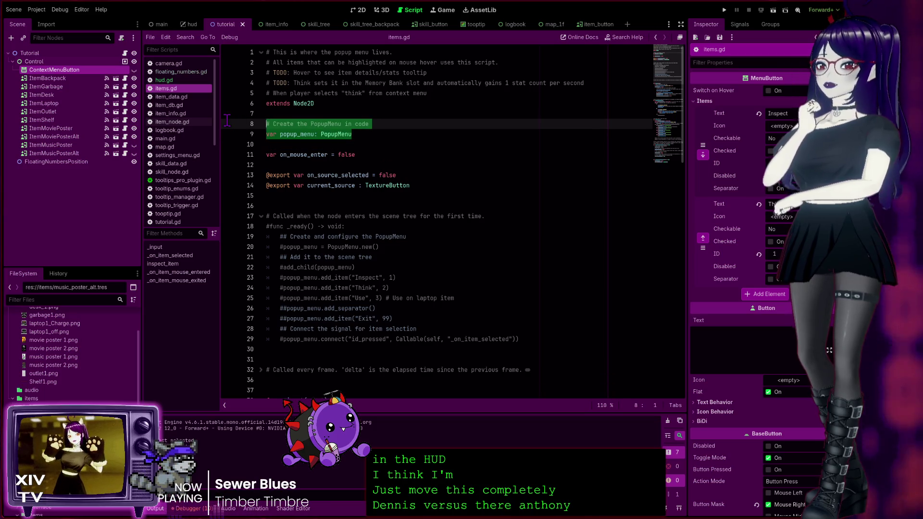
key(BackSpace)
key(BackSpace)
key(BackSpace)
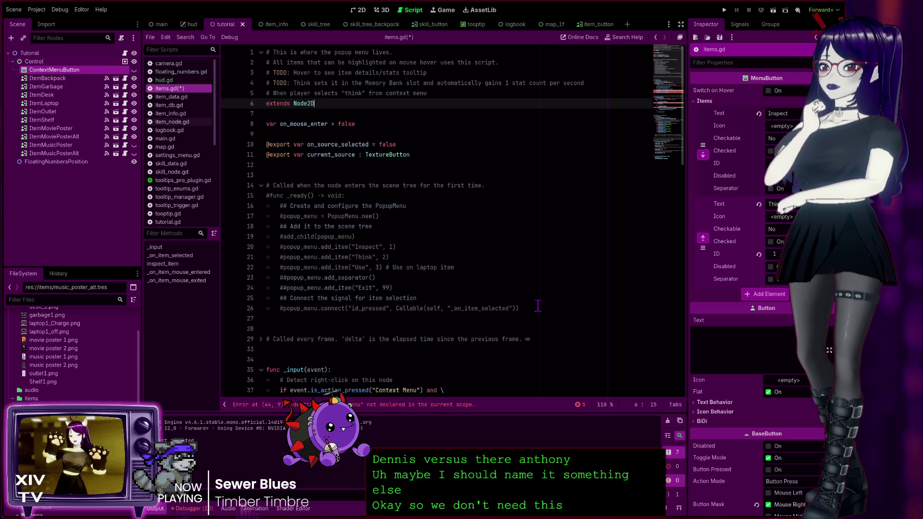
Delete the commented-out _ready and _process blocks from items.gd.
mouse_move(538, 307)
mouse_down()
mouse_move(252, 236)
mouse_move(226, 171)
mouse_up()
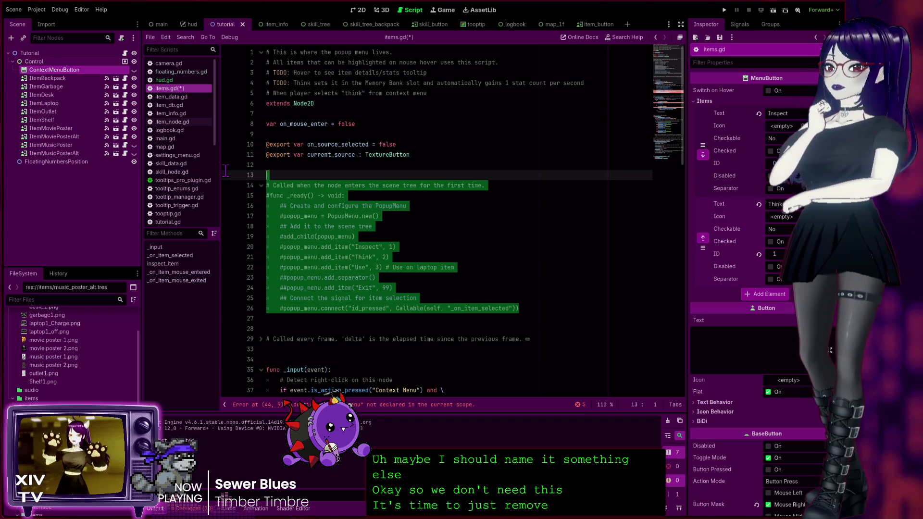
key(BackSpace)
key(BackSpace)
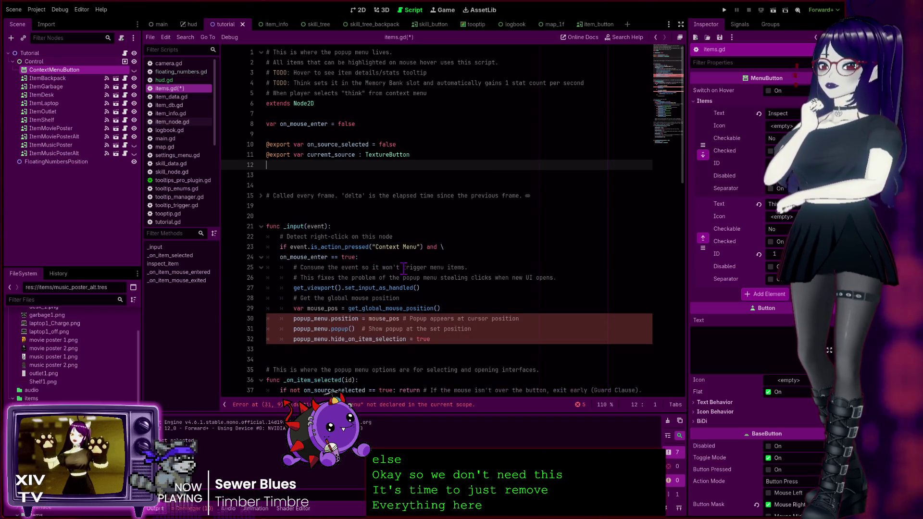
key(BackSpace)
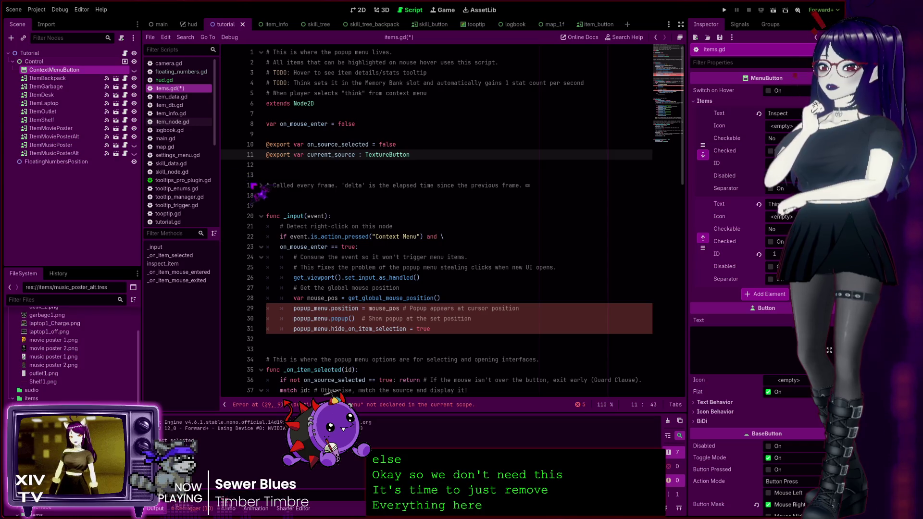
click(260, 185)
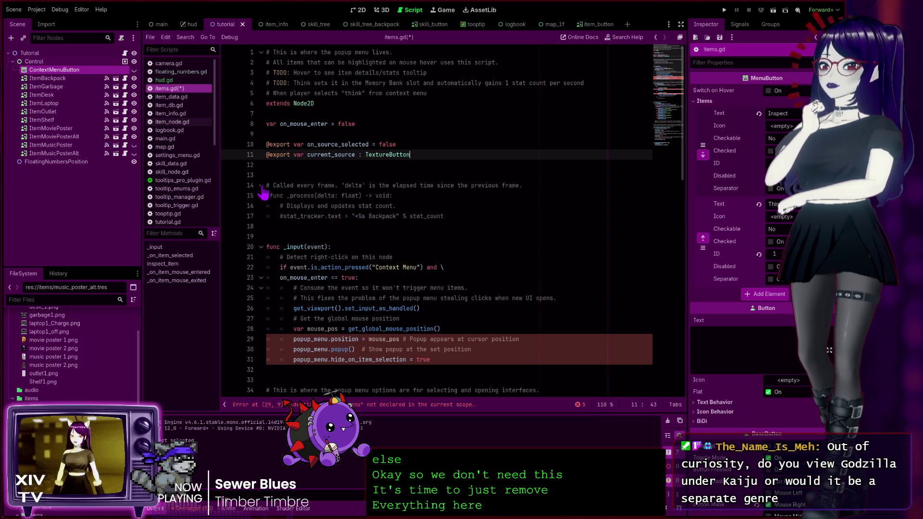
drag(280, 237, 269, 170)
key(BackSpace)
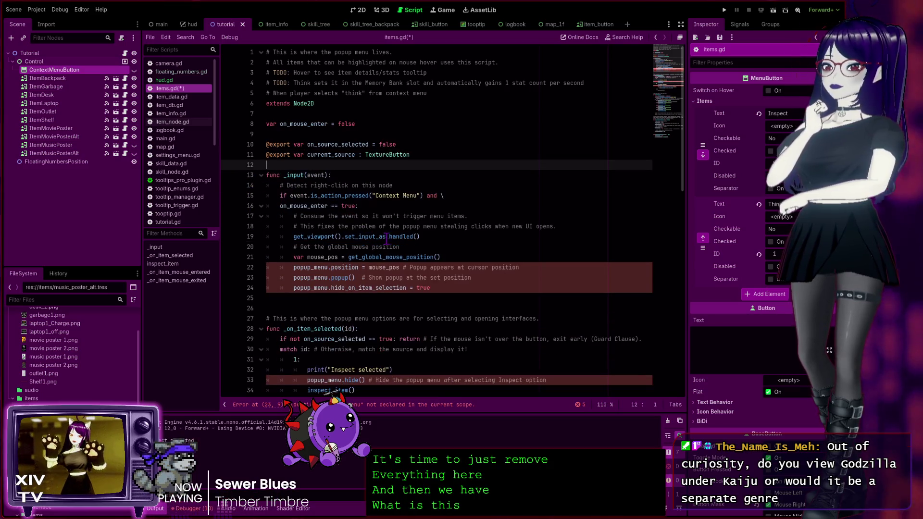
Scroll through items.gd to review the remaining _input and _on_item_selected code.
click(472, 286)
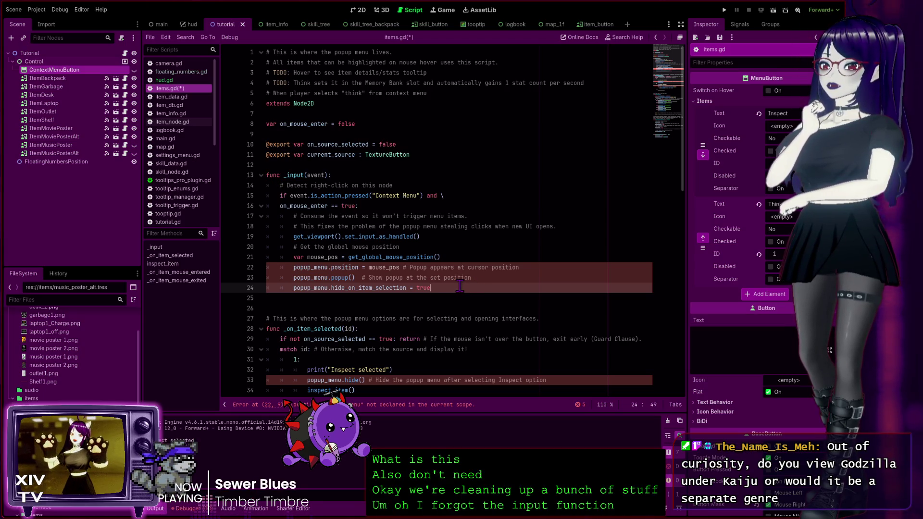
scroll(461, 285, down, 3)
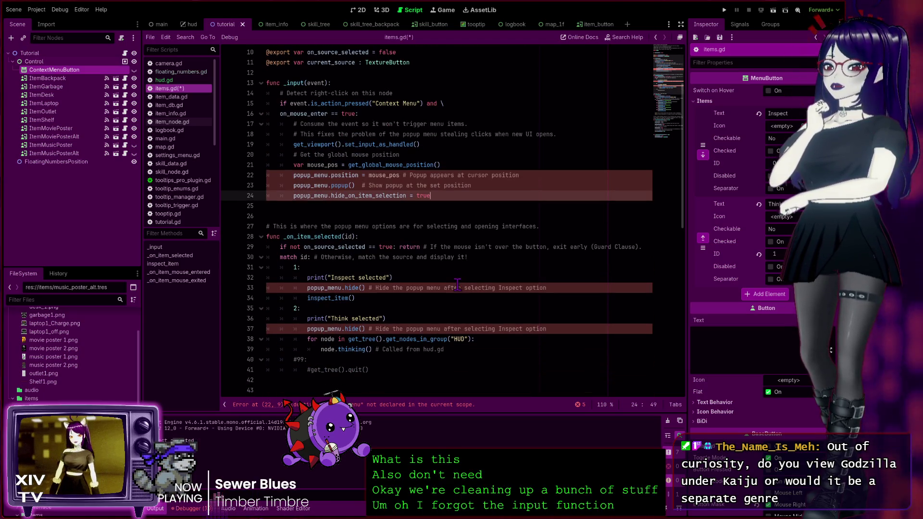
scroll(456, 284, down, 8)
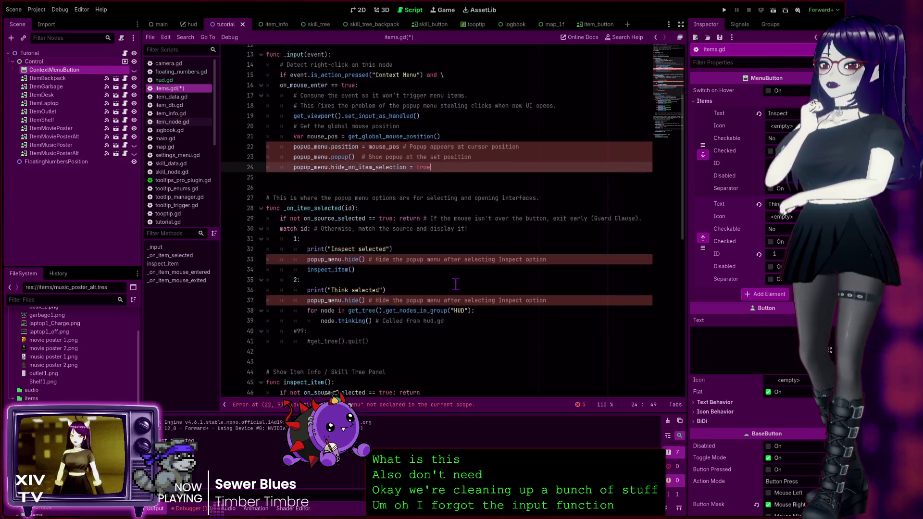
scroll(455, 284, down, 4)
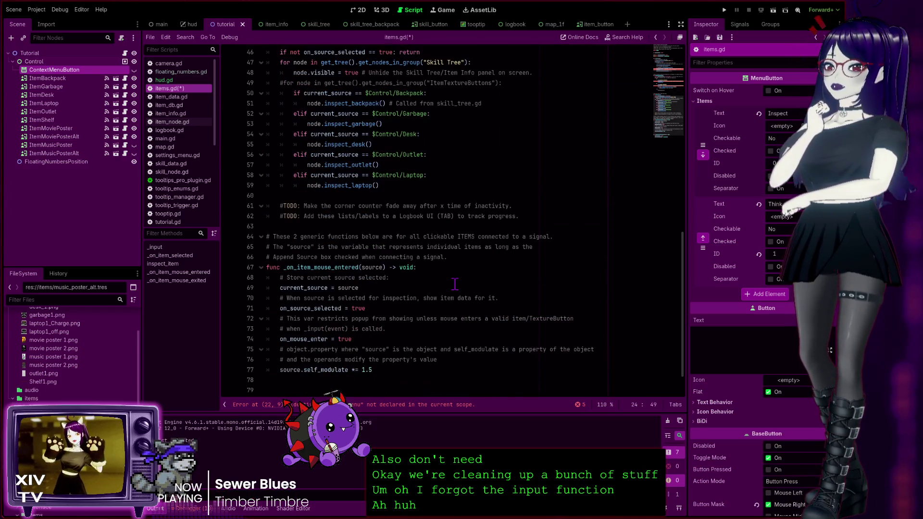
scroll(455, 284, down, 1)
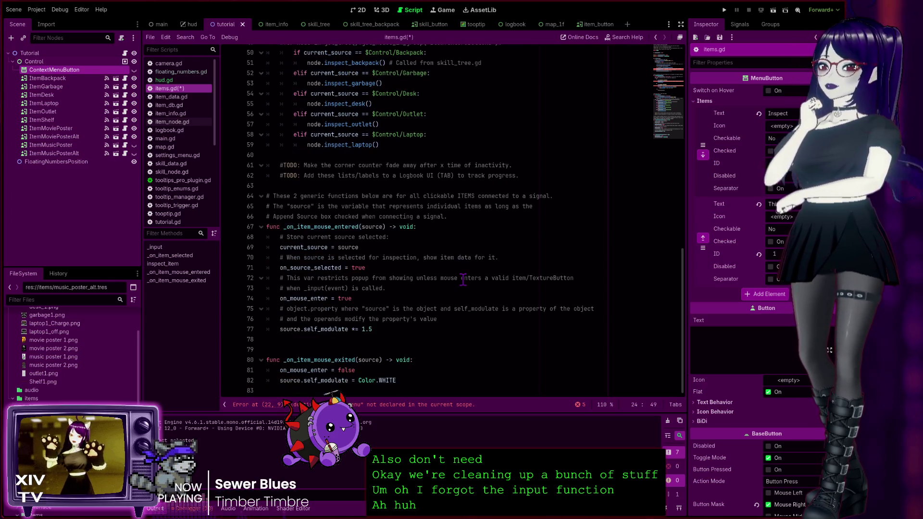
scroll(460, 281, up, 5)
scroll(463, 279, up, 11)
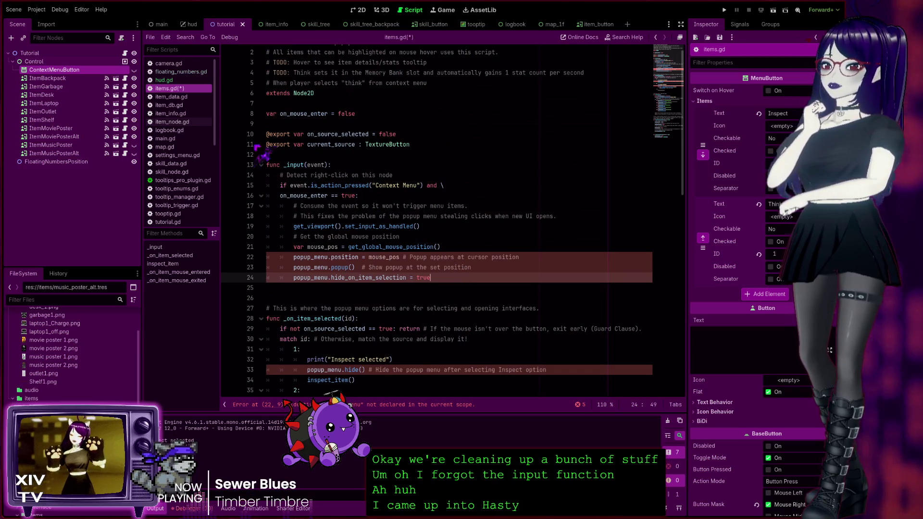
Insert blank lines below _process in hud.gd, then select items.gd's _input function.
click(172, 81)
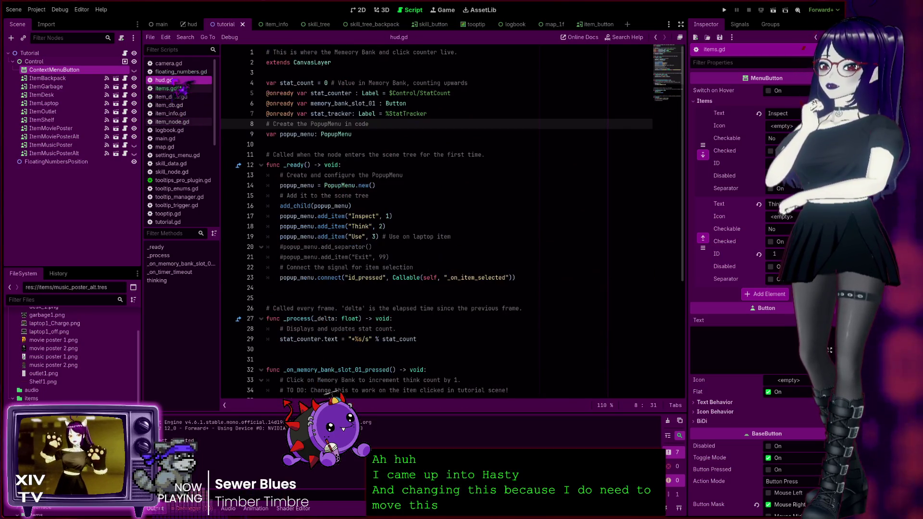
scroll(448, 229, down, 3)
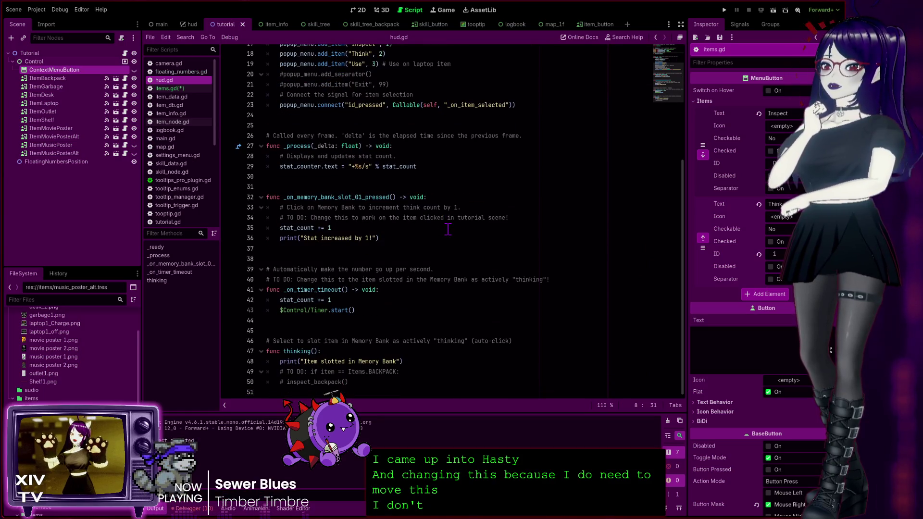
scroll(459, 230, up, 6)
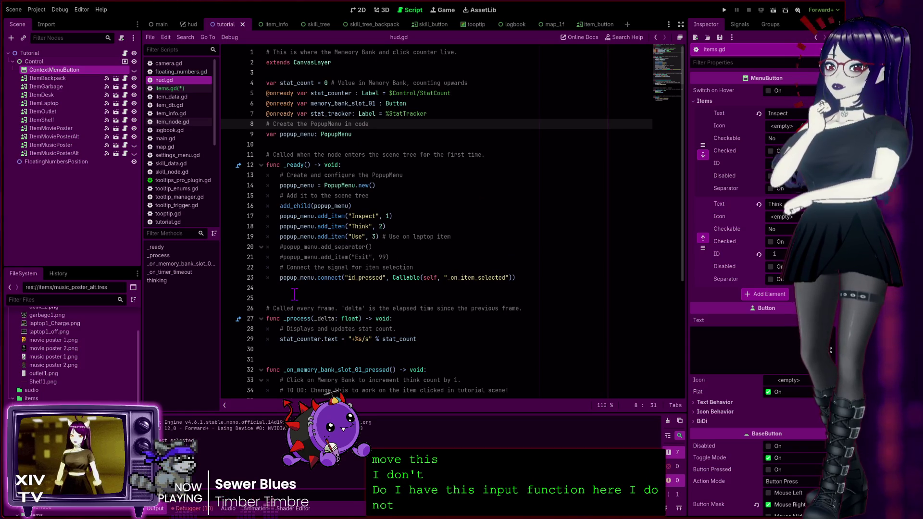
scroll(293, 290, down, 4)
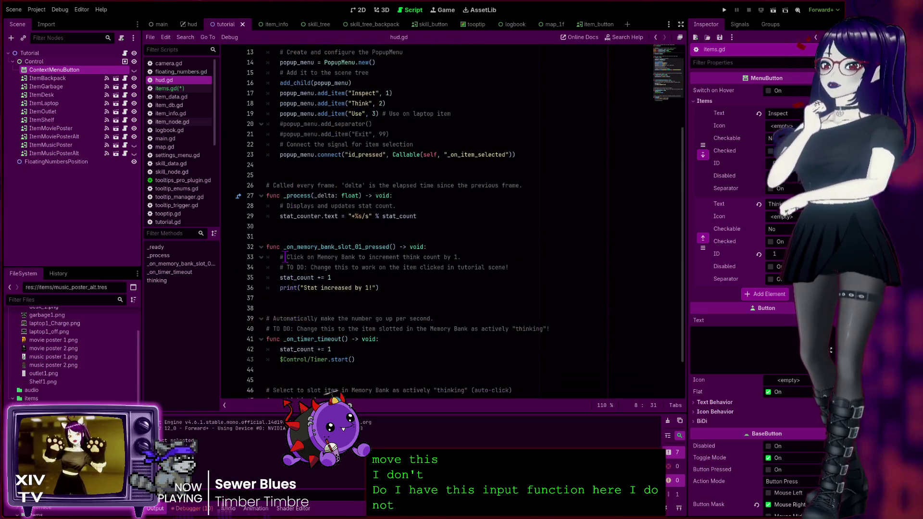
click(291, 238)
key(Return)
key(Return)
click(282, 241)
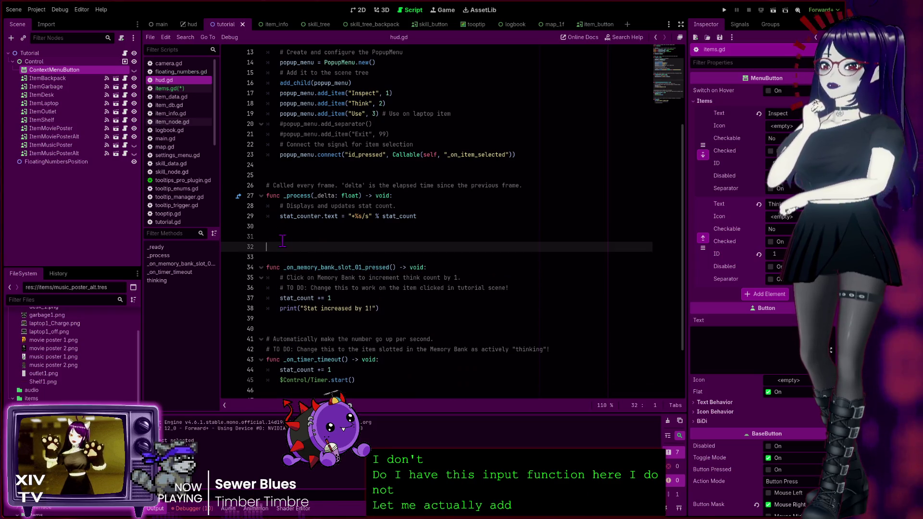
key(Return)
key(Up)
key(Up)
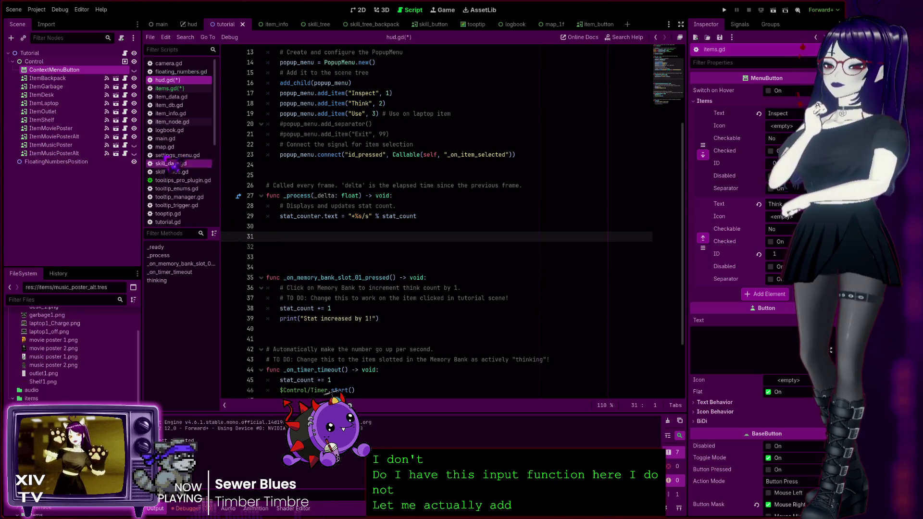
click(169, 88)
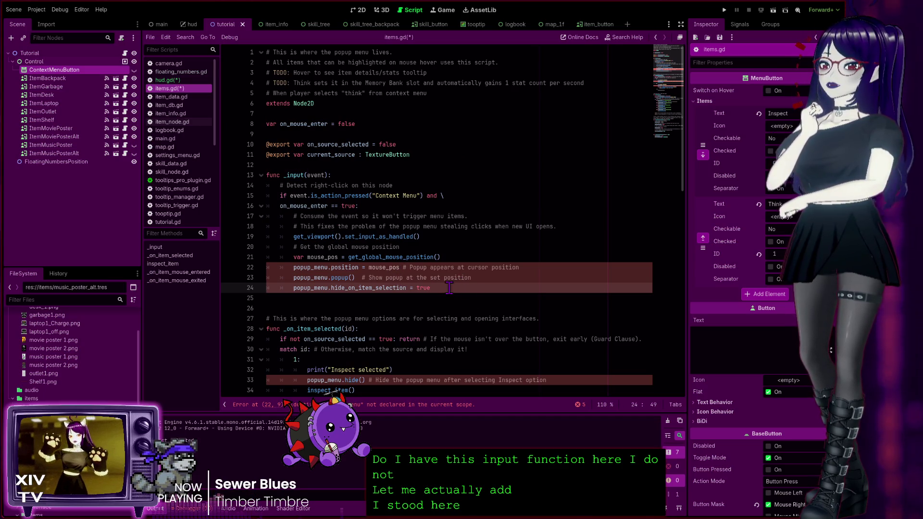
mouse_move(454, 286)
mouse_down()
mouse_move(269, 230)
mouse_move(192, 179)
mouse_up()
key(ctrl+c)
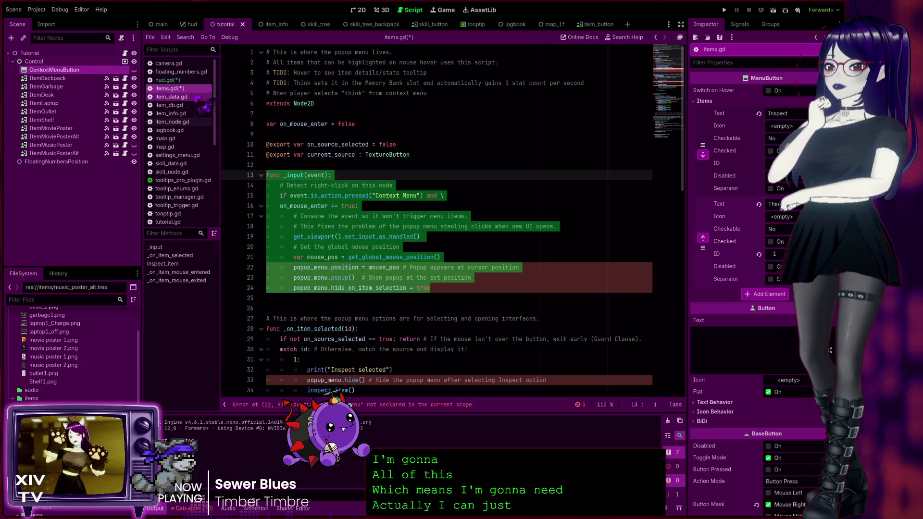
Paste the copied _input context-menu function into the blank area of hud.gd.
click(166, 80)
click(384, 246)
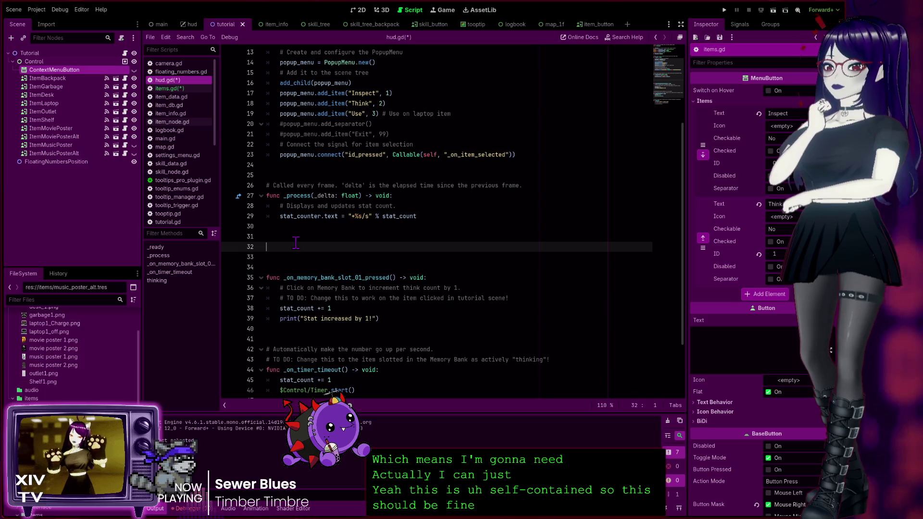
key(ctrl+v)
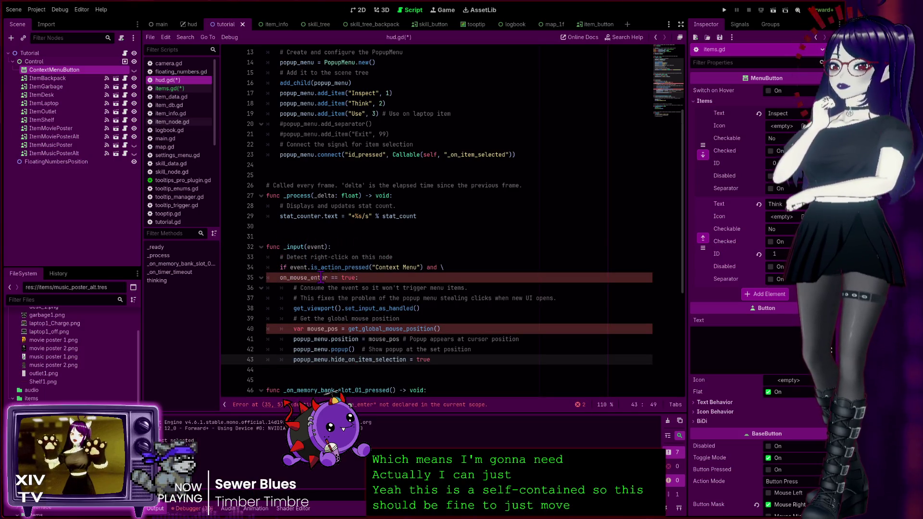
Take the on_mouse_enter declaration from items.gd and add 'var mouse_position: Vector2' below popup_menu in hud.gd.
click(166, 88)
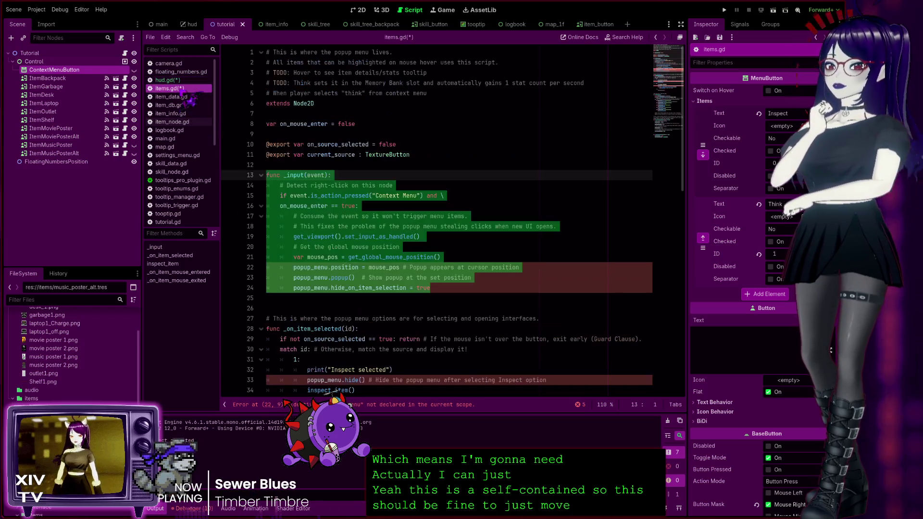
drag(358, 125, 237, 125)
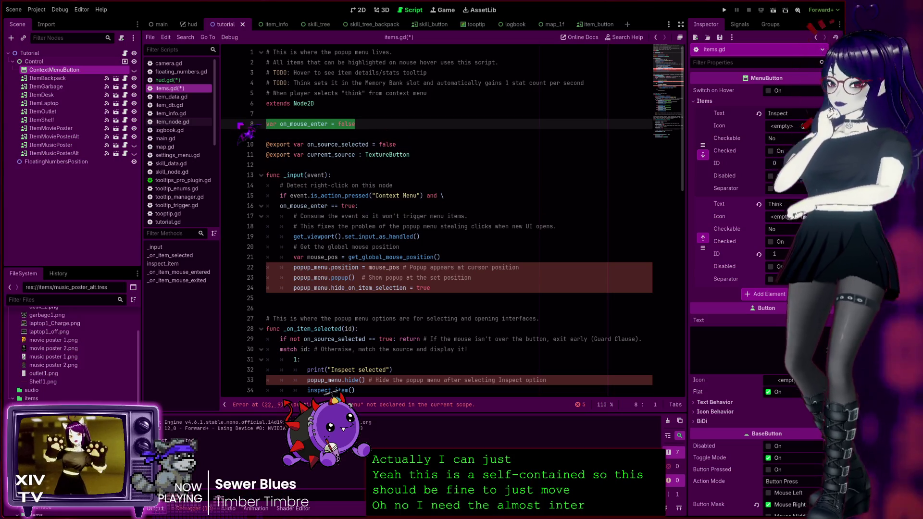
click(166, 80)
scroll(432, 218, up, 4)
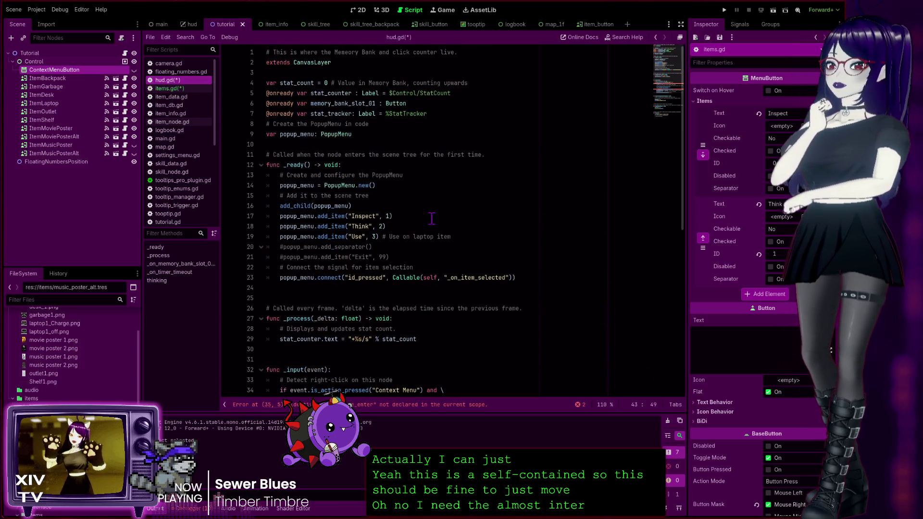
click(369, 133)
key(Return)
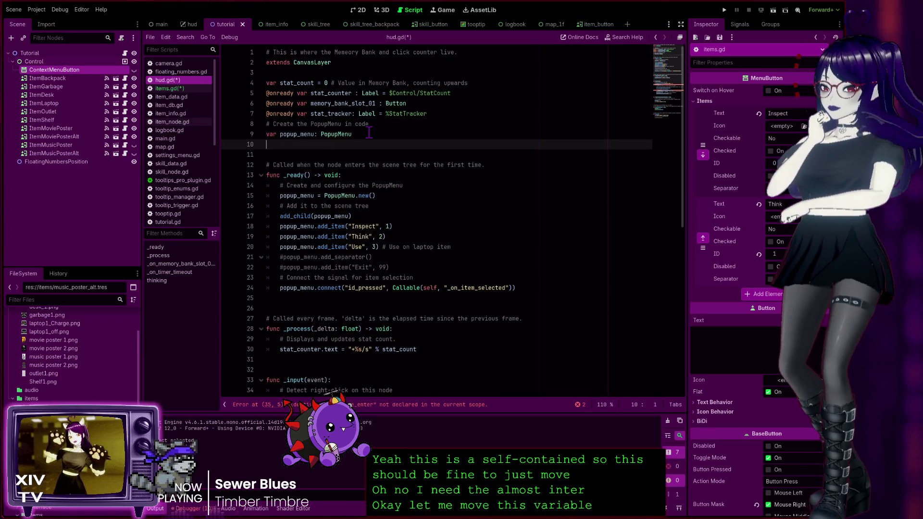
text(var mouse_position: Vector2)
scroll(386, 189, down, 4)
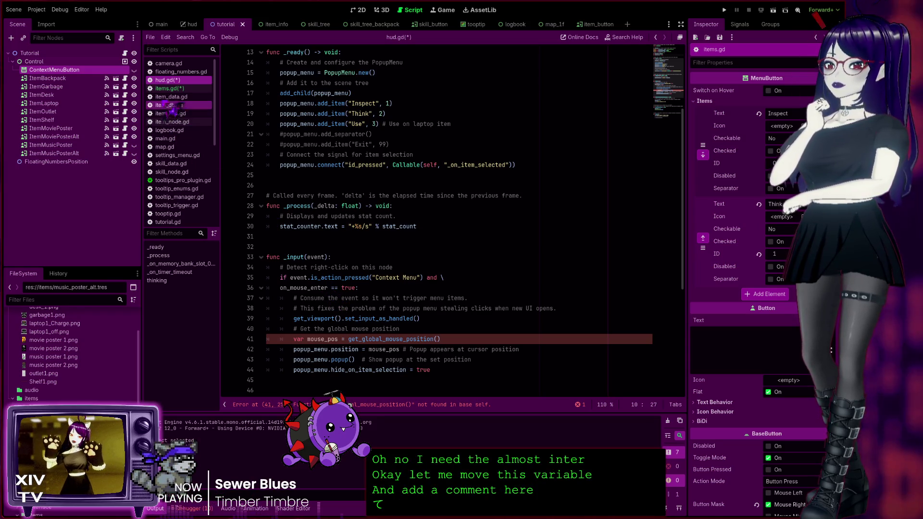
click(168, 88)
scroll(335, 288, down, 4)
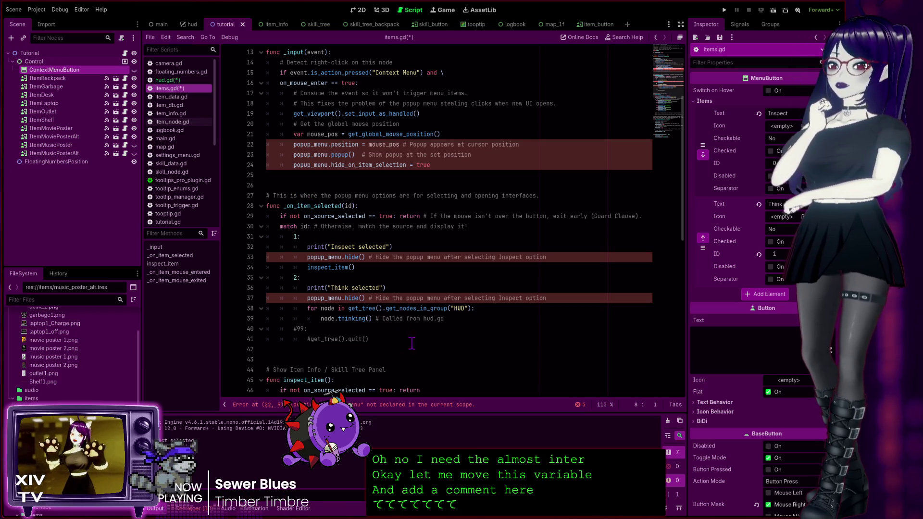
Copy items.gd lines 27–41 (_on_item_selected) and paste them below hud.gd's _input function.
mouse_move(385, 340)
mouse_down()
mouse_move(308, 337)
mouse_move(232, 266)
mouse_move(226, 196)
mouse_up()
key(ctrl+c)
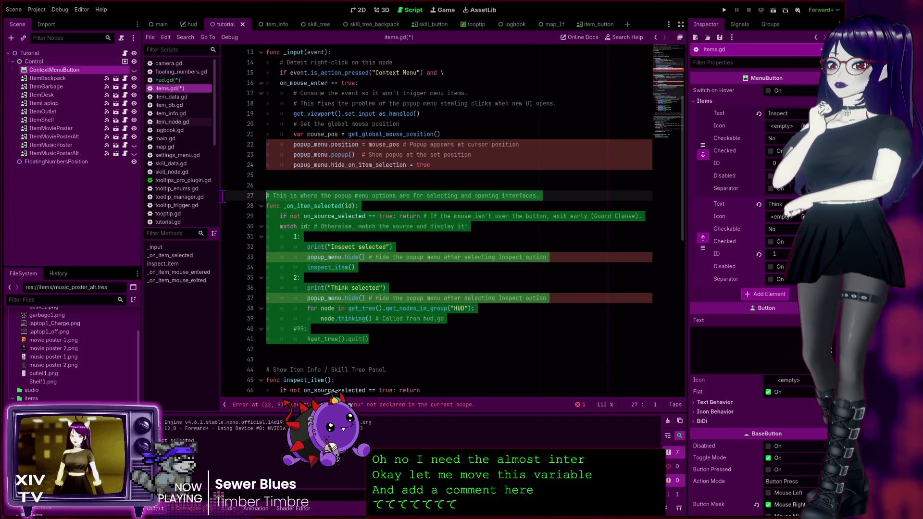
click(386, 288)
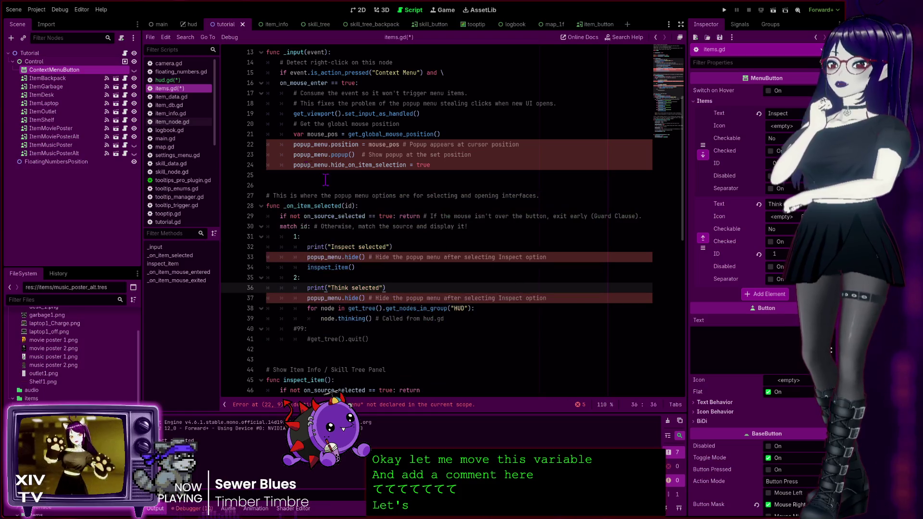
click(180, 80)
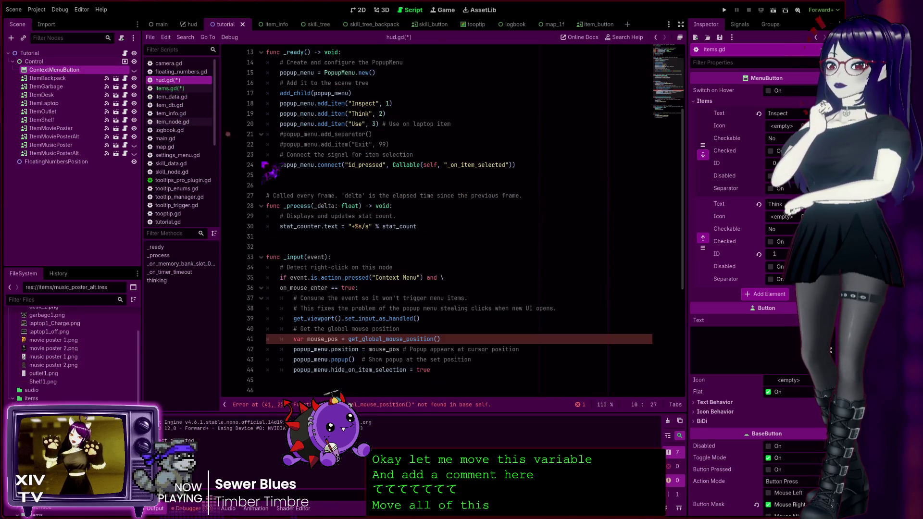
scroll(331, 278, down, 5)
click(316, 258)
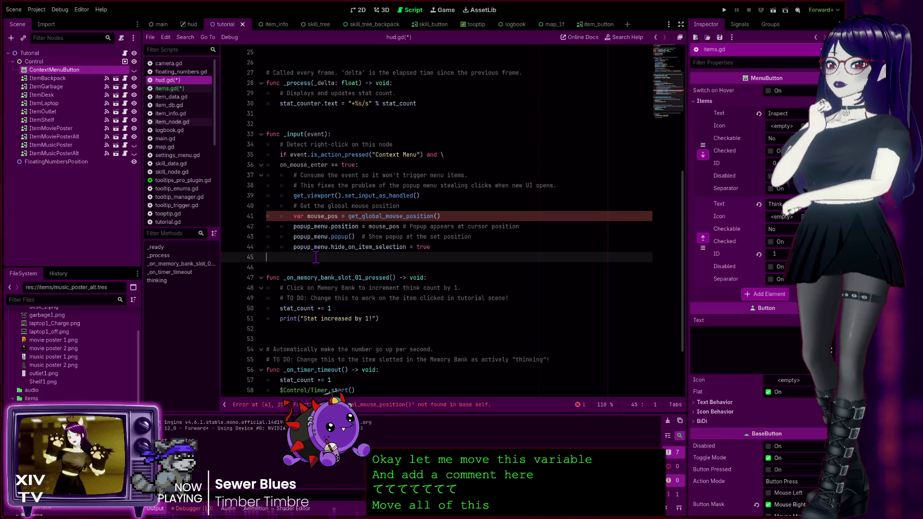
key(Return)
key(Return)
key(Return)
key(Up)
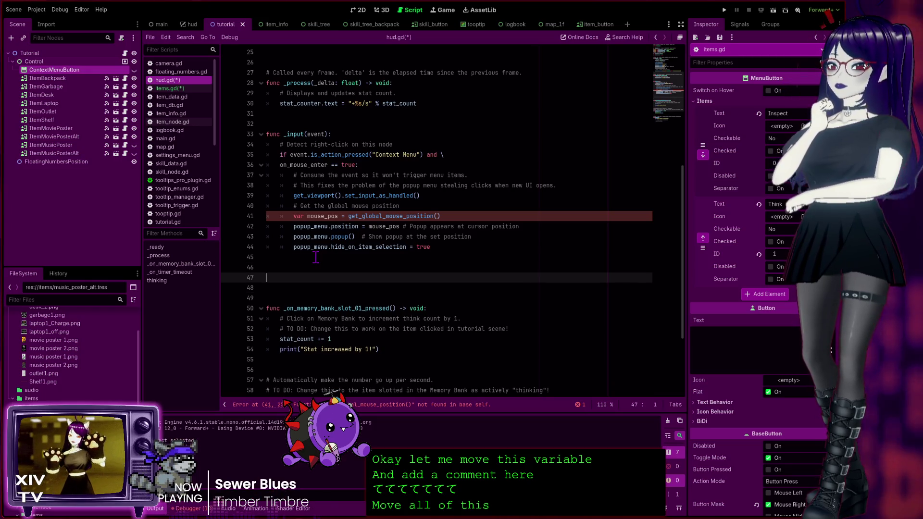
key(ctrl+v)
scroll(412, 260, down, 3)
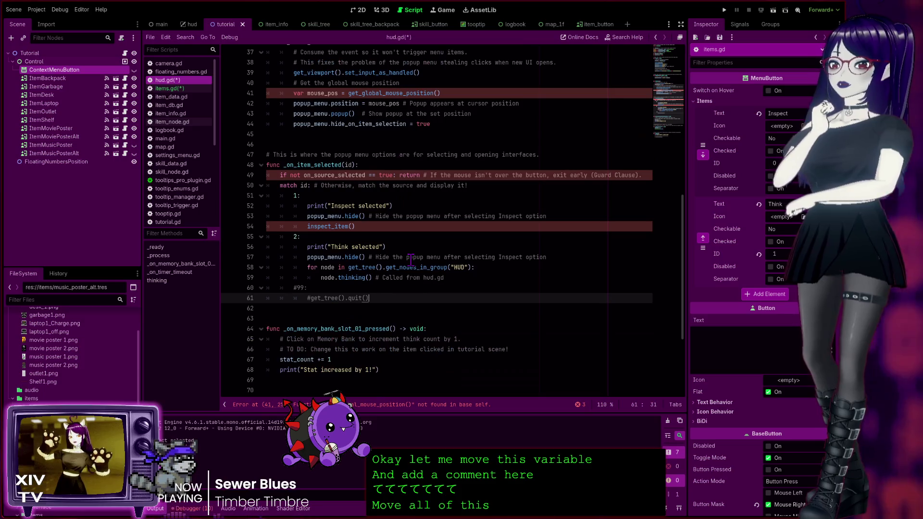
scroll(403, 233, up, 2)
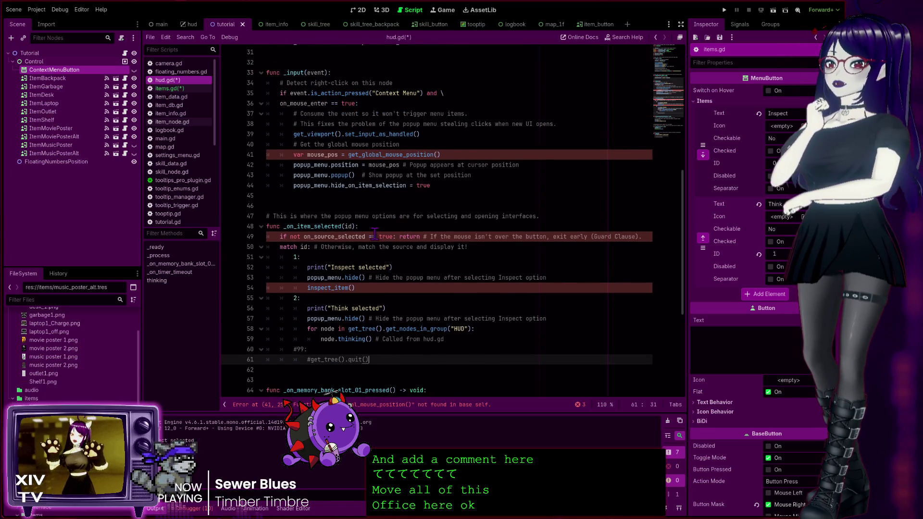
click(169, 88)
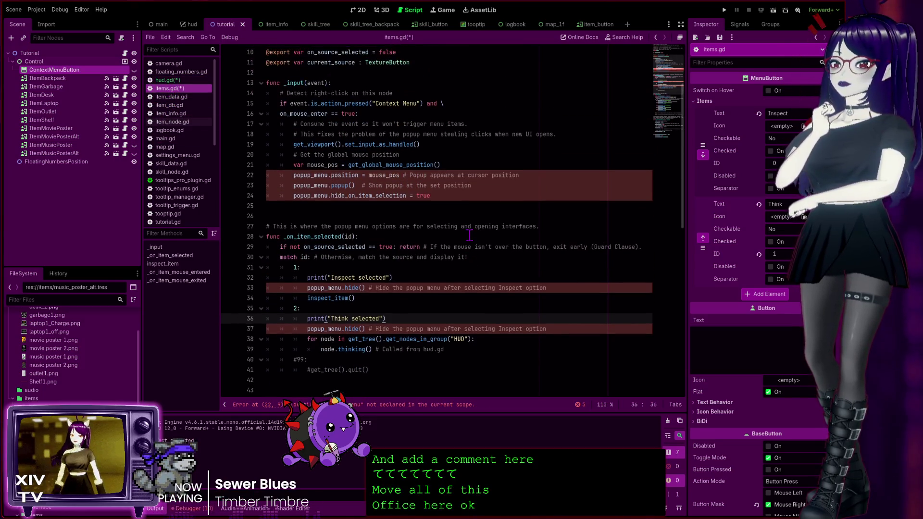
scroll(469, 235, up, 3)
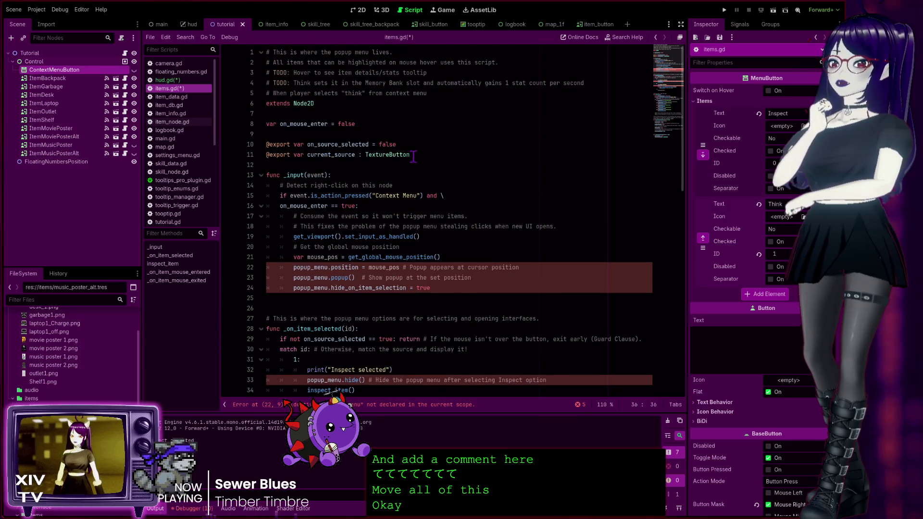
Paste the exported on_source_selected and current_source declarations below on_mouse_enter in hud.gd, then save.
drag(414, 155, 263, 145)
key(ctrl+c)
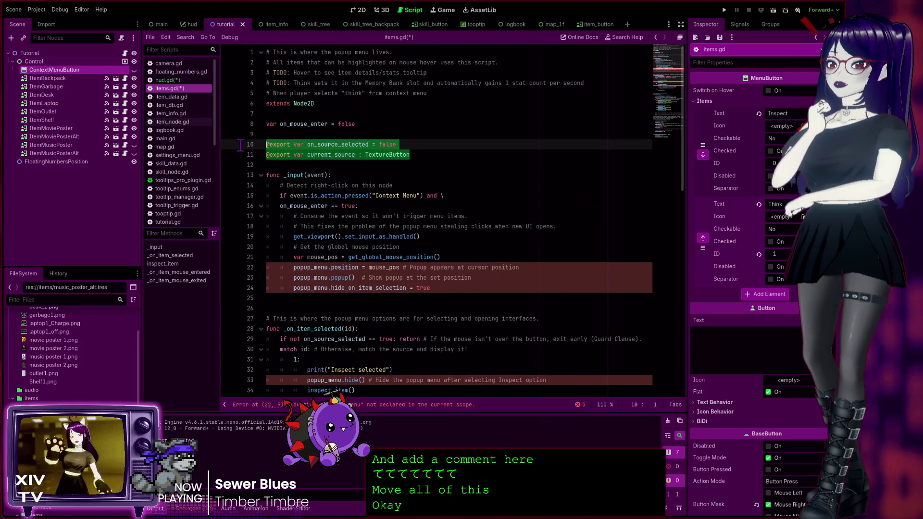
click(440, 165)
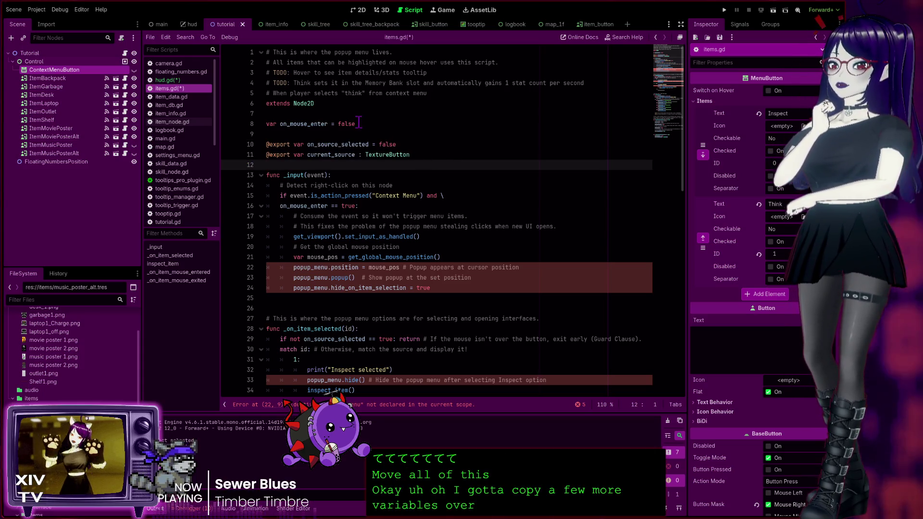
key(alt+Left)
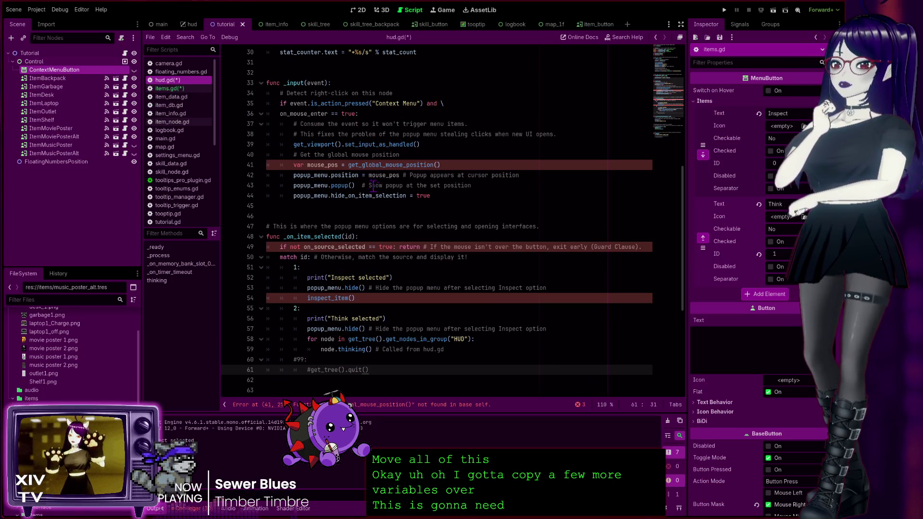
scroll(390, 210, up, 10)
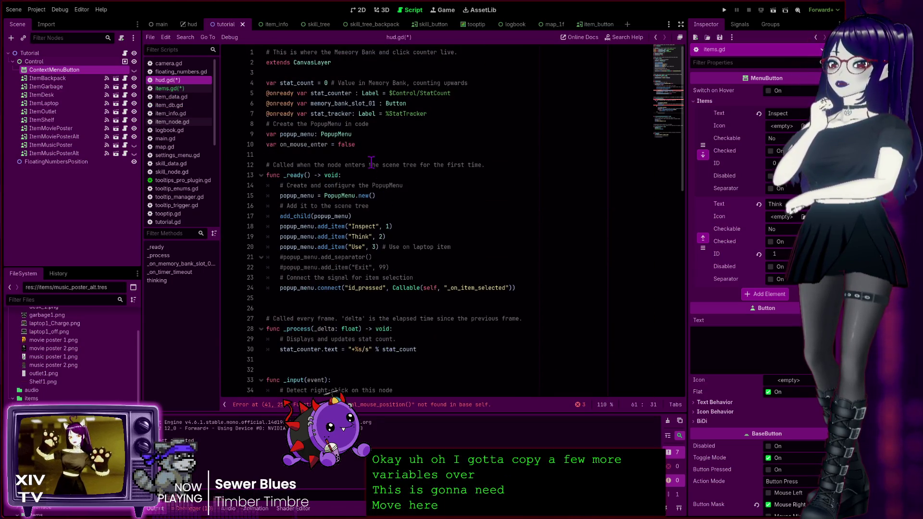
click(371, 148)
key(Return)
key(ctrl+v)
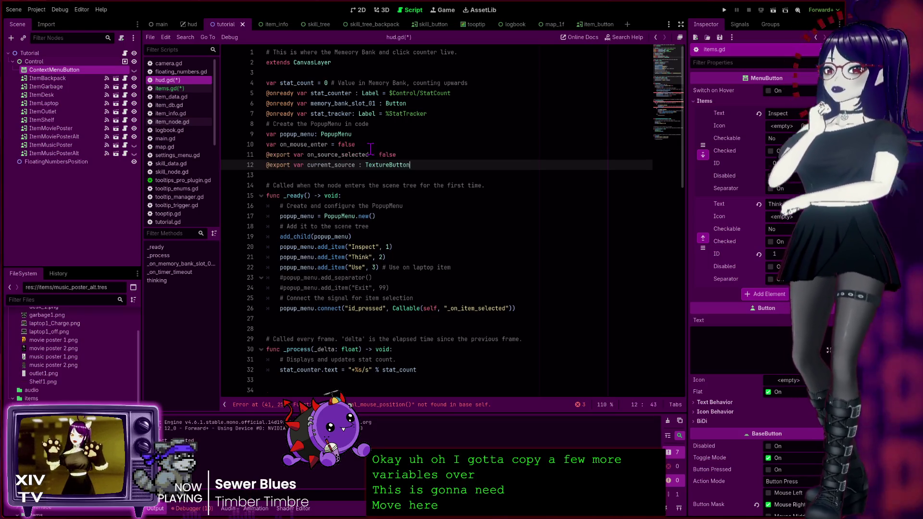
key(ctrl+s)
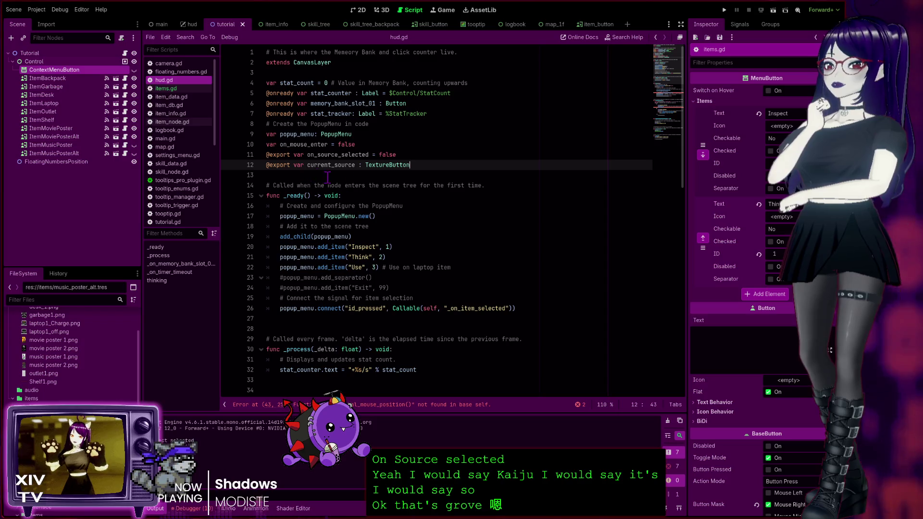
Examine the erroring get_global_mouse_position call on line 43 and compare it with items.gd.
click(336, 165)
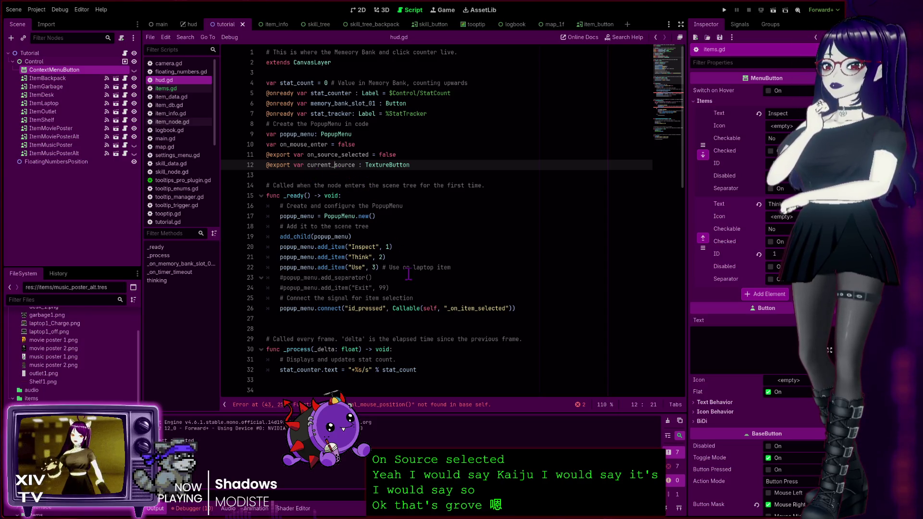
scroll(369, 345, down, 10)
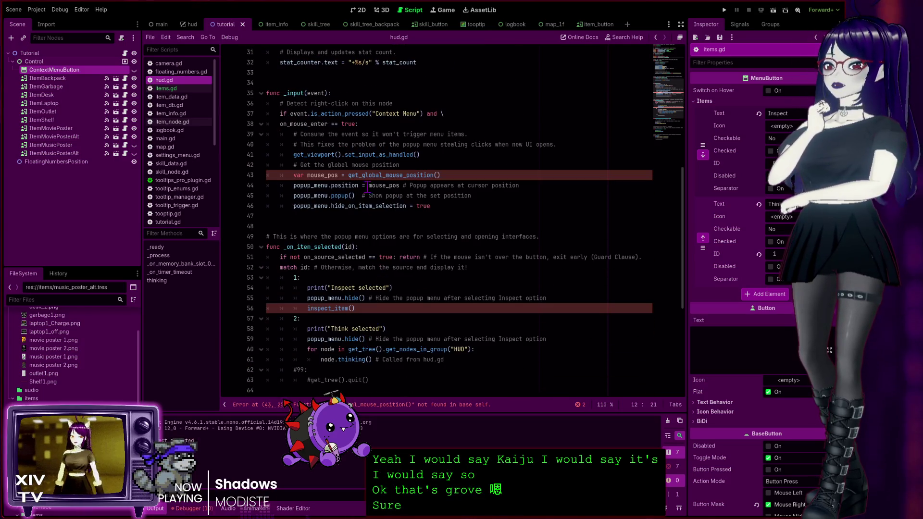
click(361, 175)
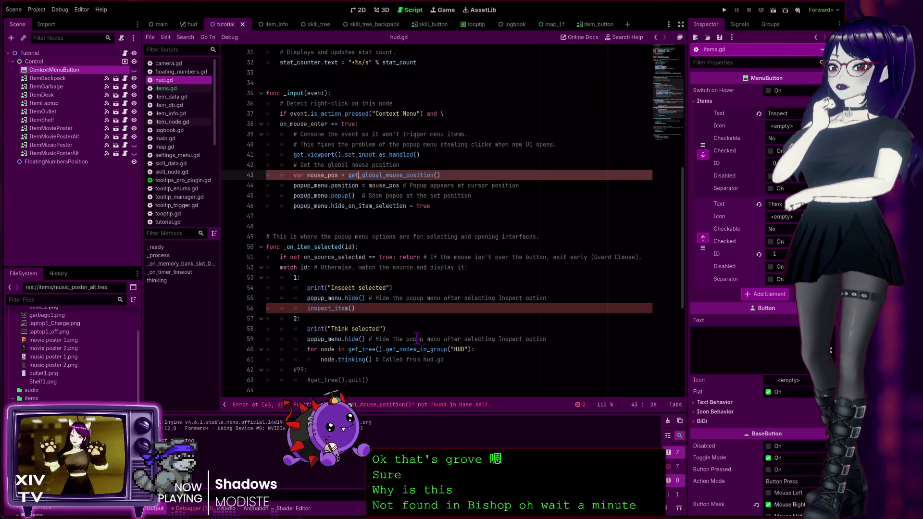
click(417, 175)
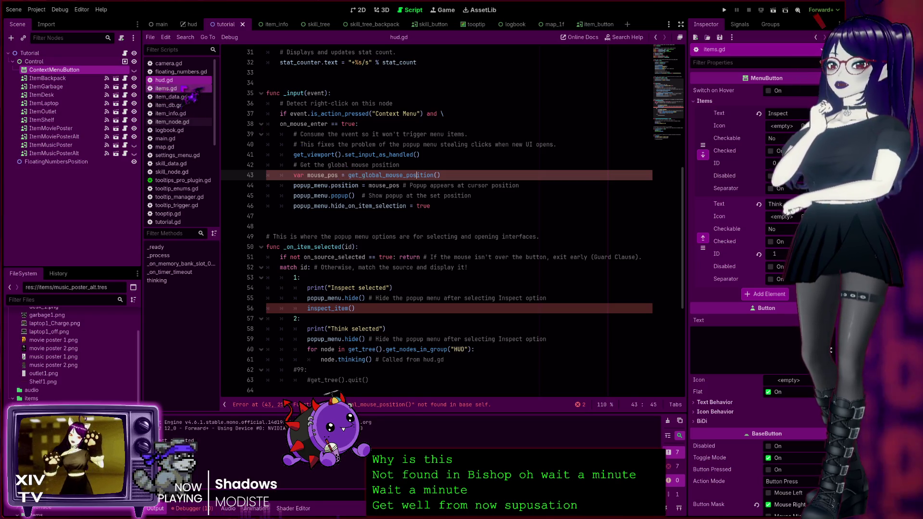
click(166, 89)
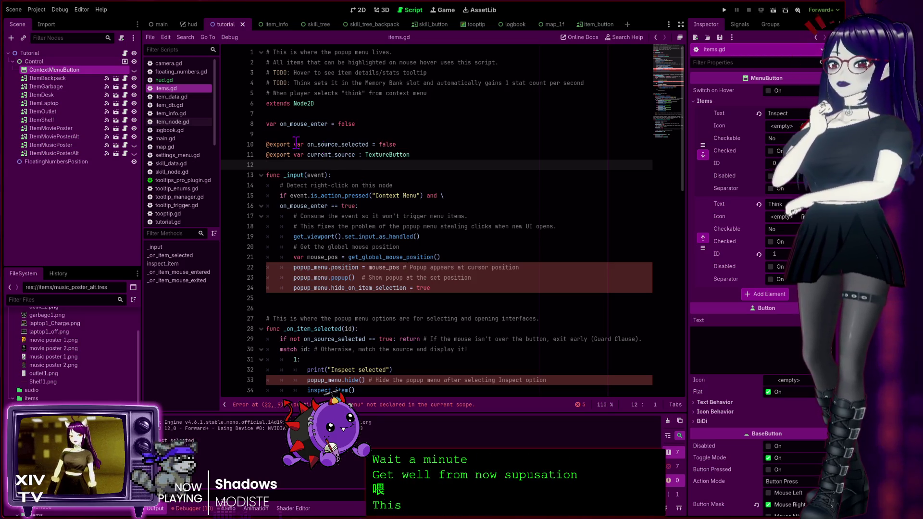
click(185, 80)
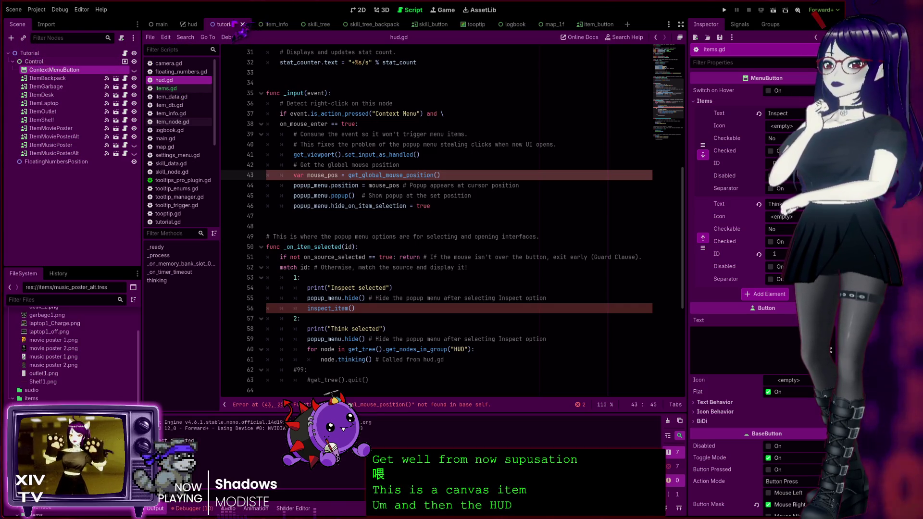
Check the HUD scene's root node, then return to hud.gd at the inspect_item() call on line 56.
click(192, 24)
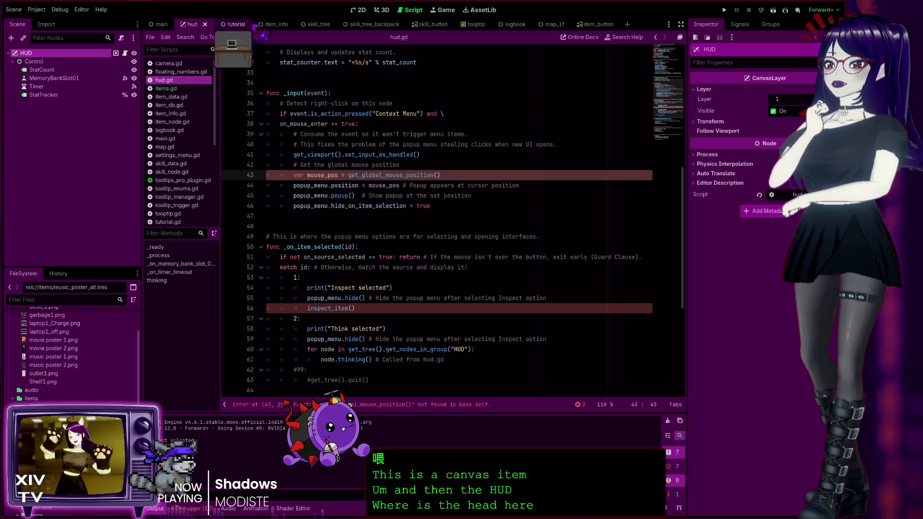
click(226, 24)
click(67, 70)
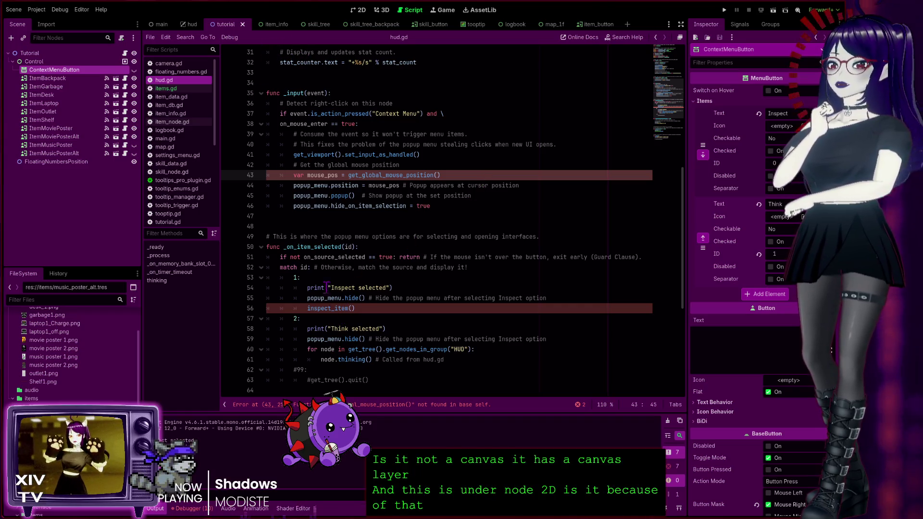
click(190, 24)
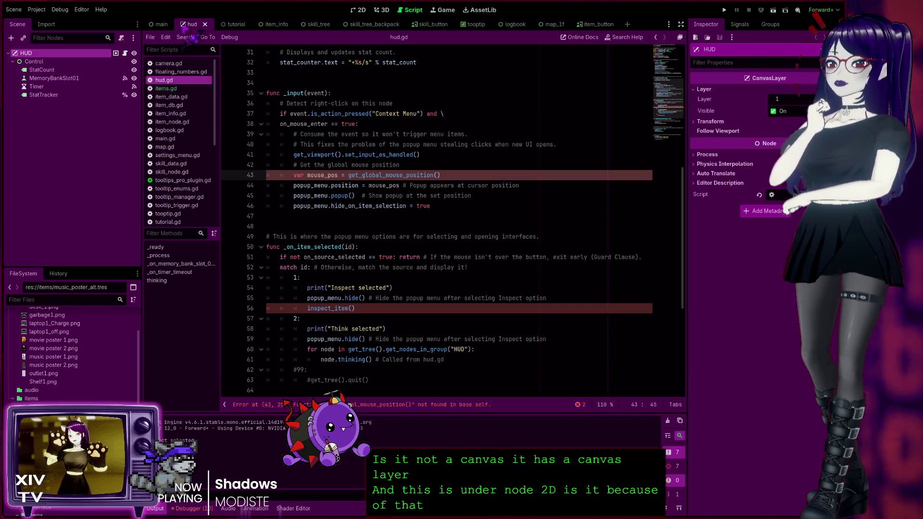
click(368, 309)
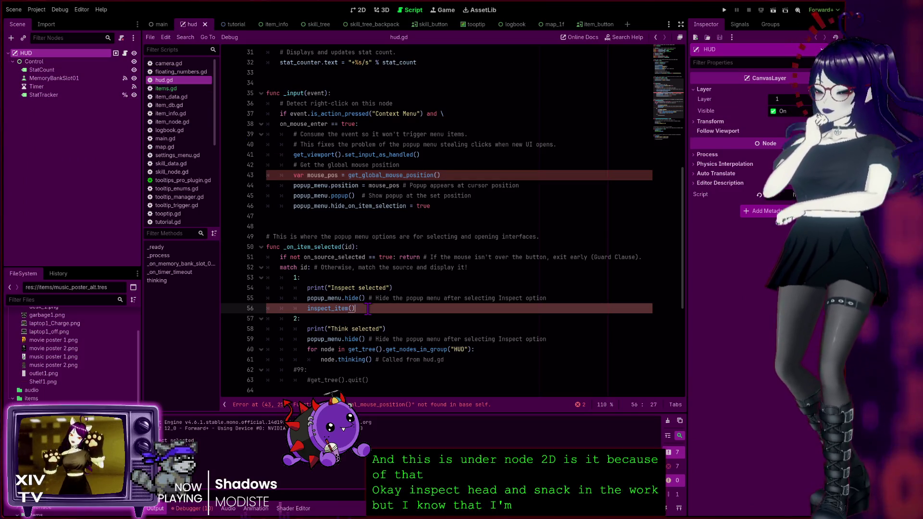
Comment out inspect_item() on line 56 with Ctrl+K and scroll through the rest of hud.gd.
key(ctrl+k)
scroll(373, 322, down, 1)
scroll(373, 322, down, 5)
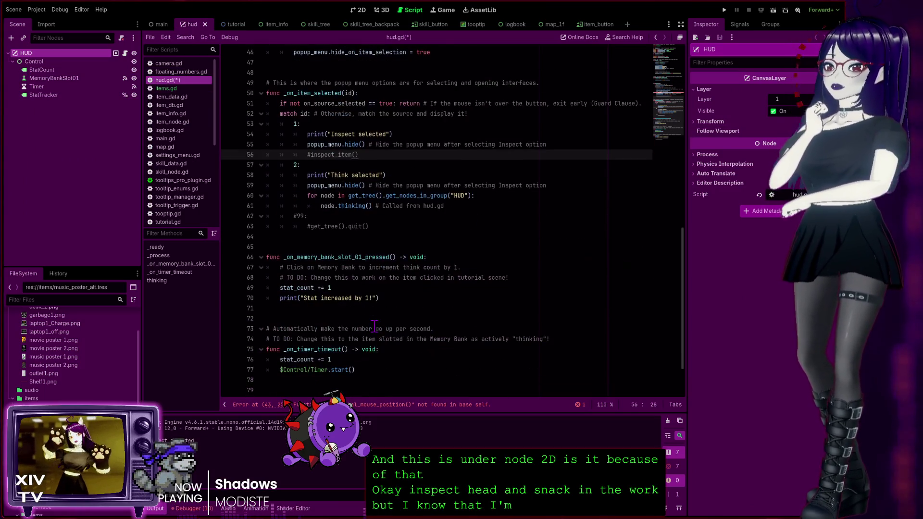
scroll(423, 321, down, 3)
scroll(423, 320, up, 5)
scroll(423, 317, up, 13)
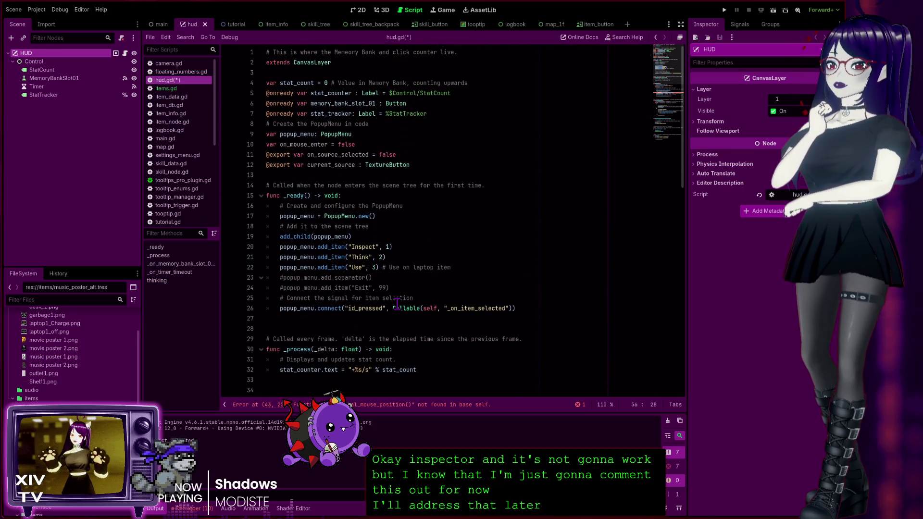
scroll(397, 303, down, 4)
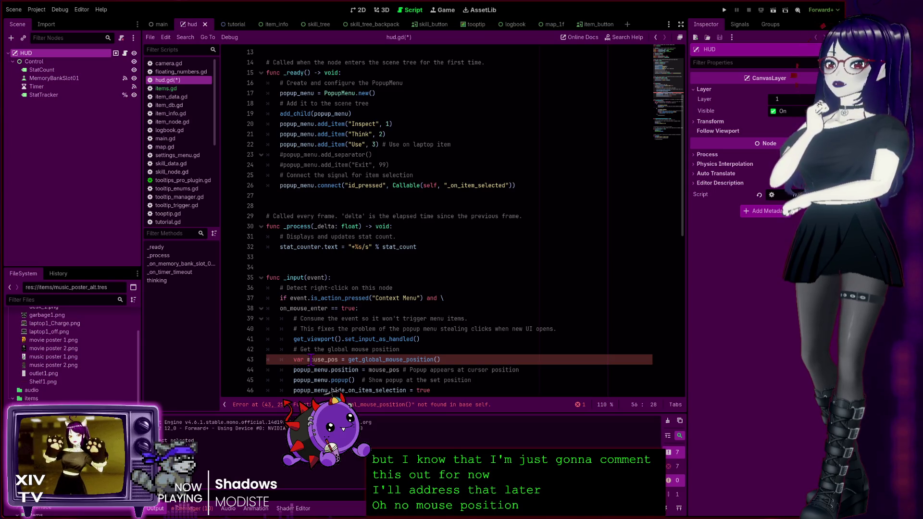
scroll(312, 346, down, 3)
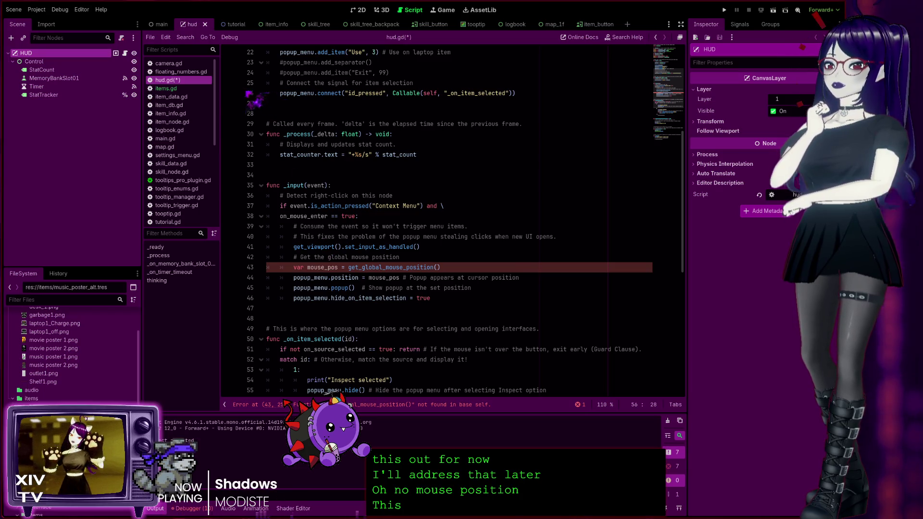
click(166, 89)
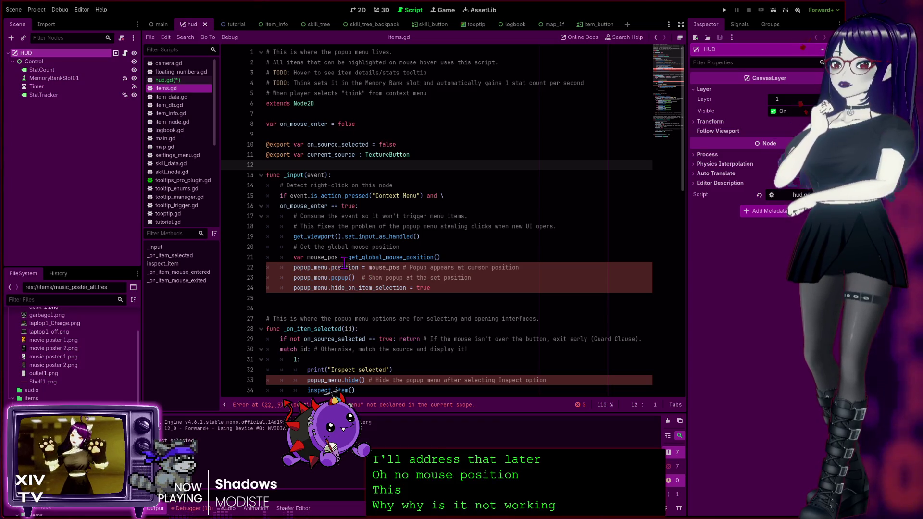
Review items.gd's _input and _on_item_selected code around the popup_menu.hide() line 33.
scroll(344, 262, down, 2)
click(356, 319)
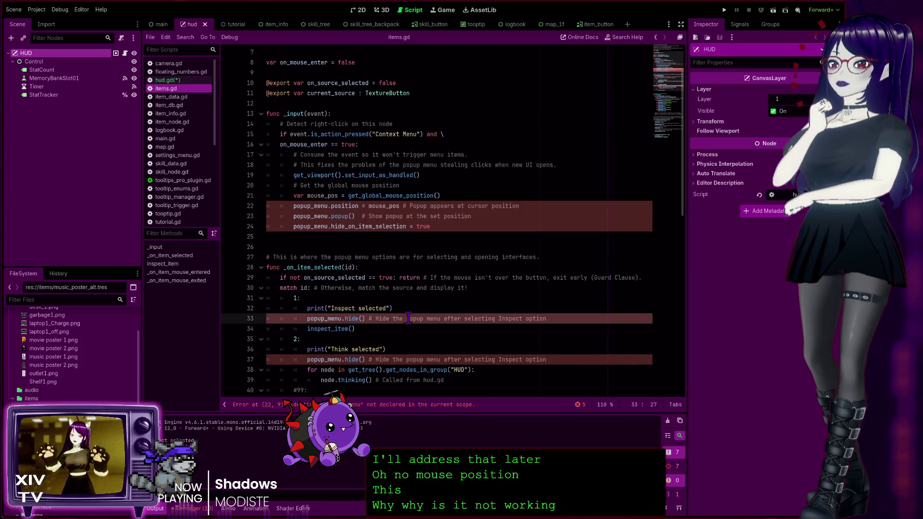
scroll(454, 318, down, 4)
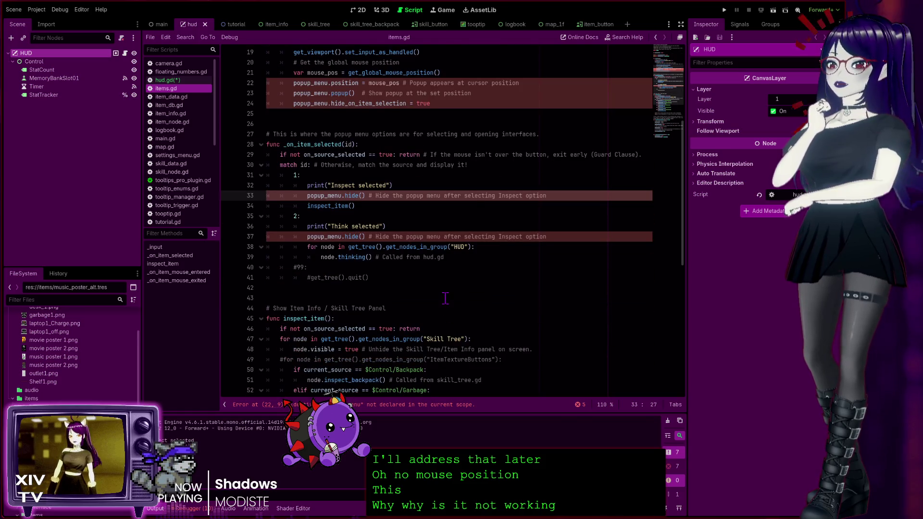
scroll(446, 301, up, 3)
scroll(420, 285, up, 1)
scroll(419, 284, up, 1)
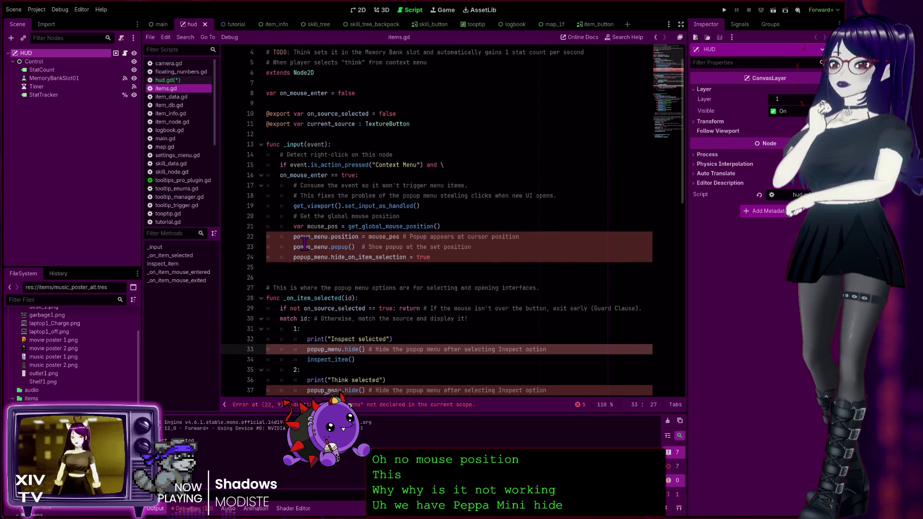
scroll(368, 278, down, 8)
scroll(368, 278, down, 2)
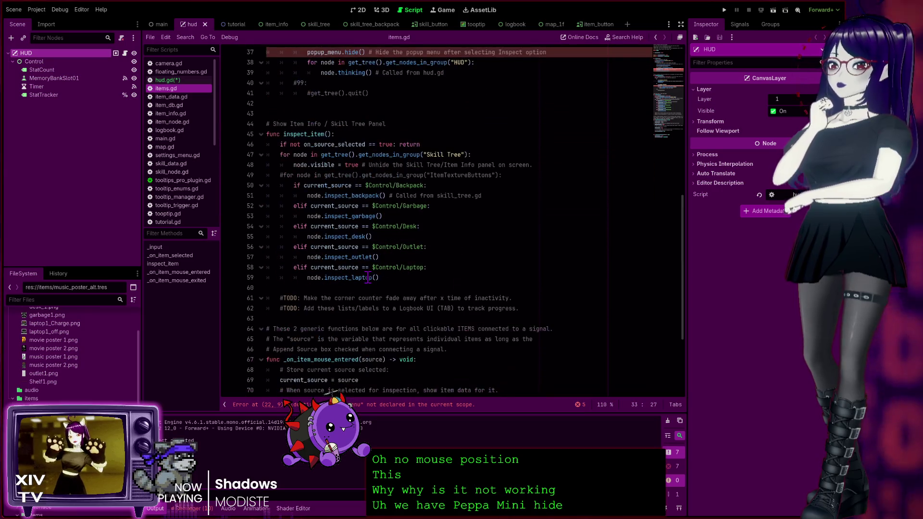
scroll(367, 269, up, 8)
scroll(366, 260, up, 1)
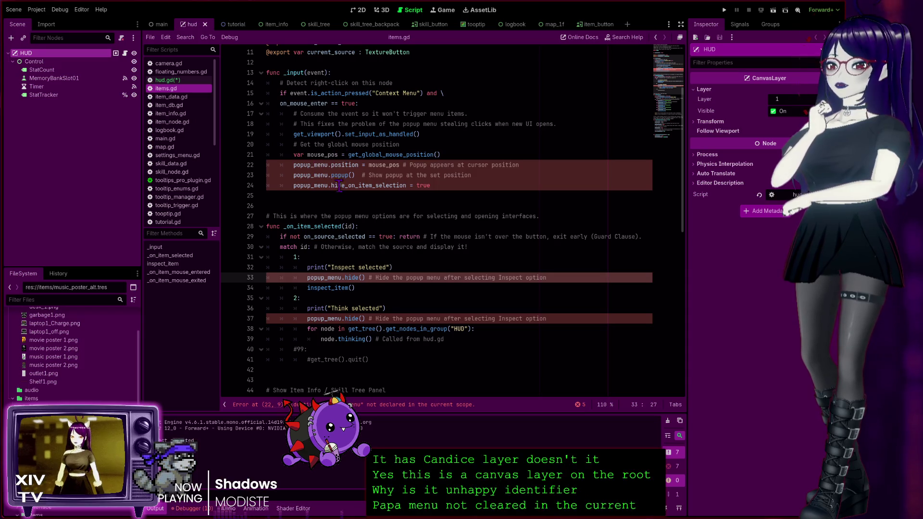
Scroll through hud.gd's _ready, _input and _on_item_selected functions to review the popup menu code.
click(175, 80)
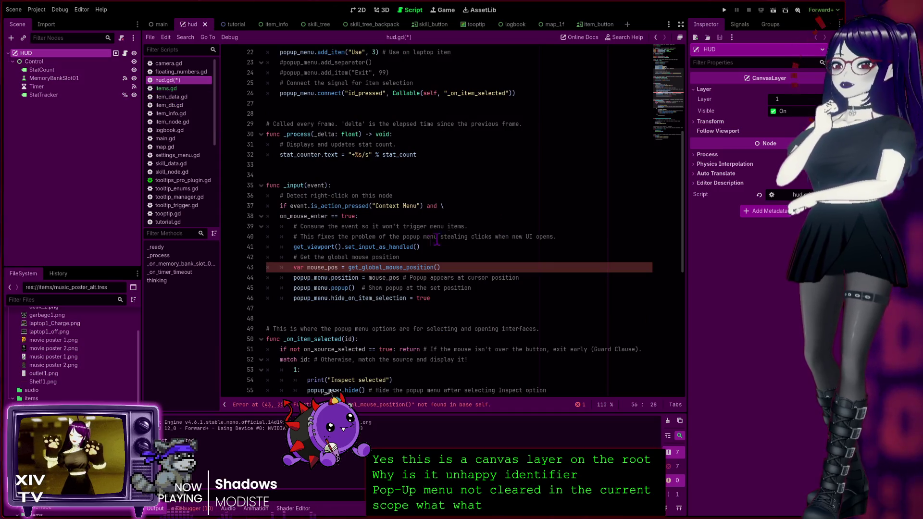
scroll(354, 273, up, 4)
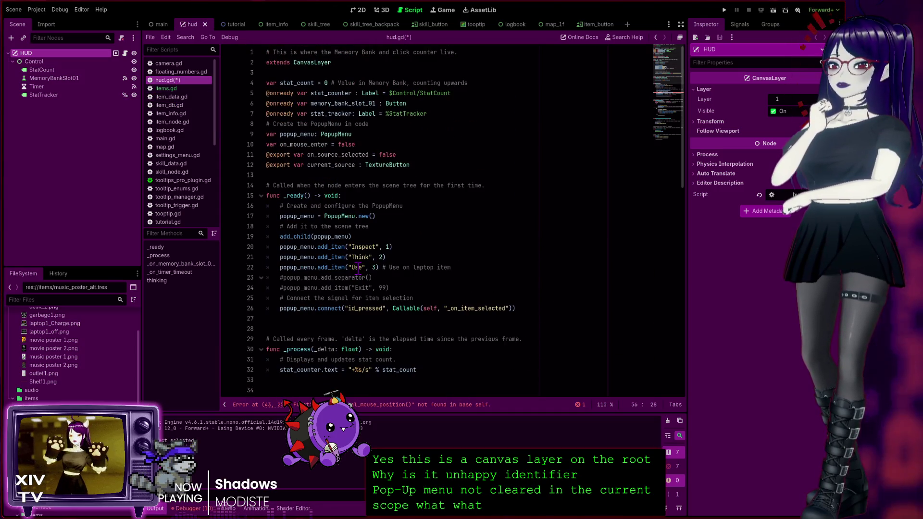
scroll(345, 199, down, 3)
scroll(345, 198, down, 3)
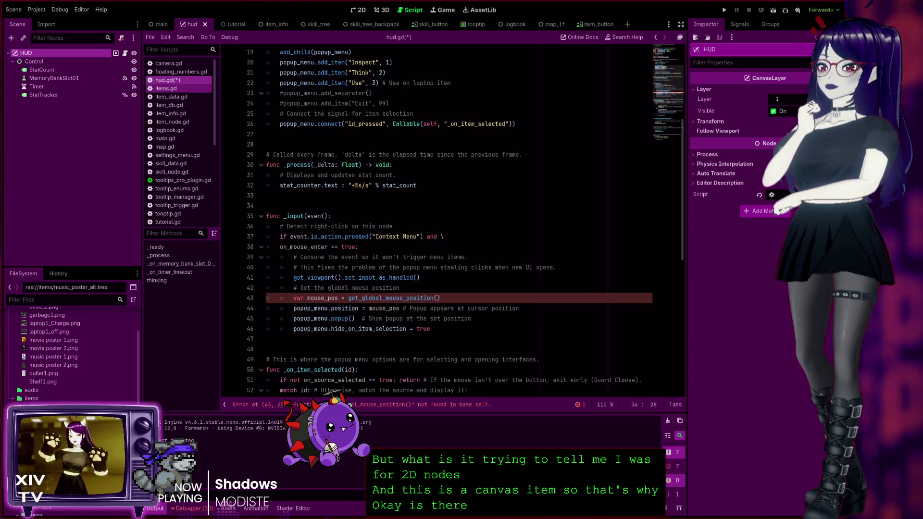
scroll(433, 216, down, 6)
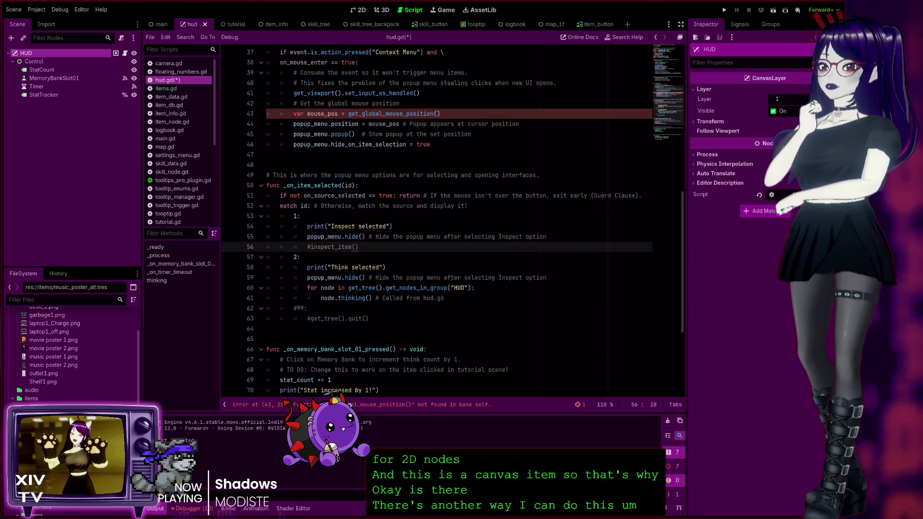
scroll(433, 216, down, 5)
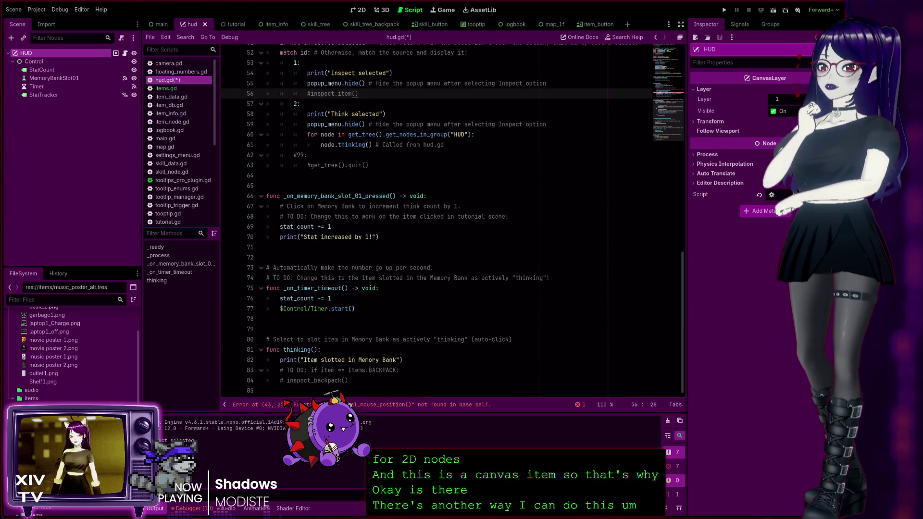
scroll(433, 216, up, 5)
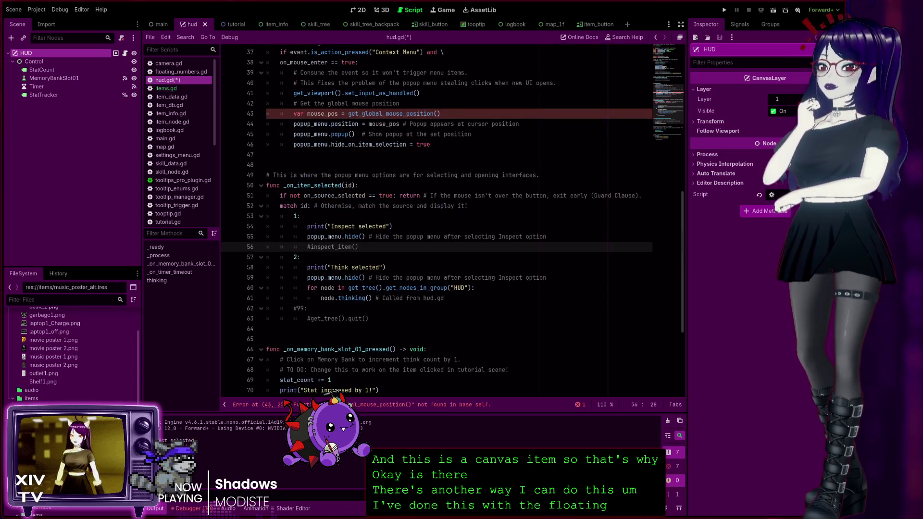
scroll(433, 217, up, 12)
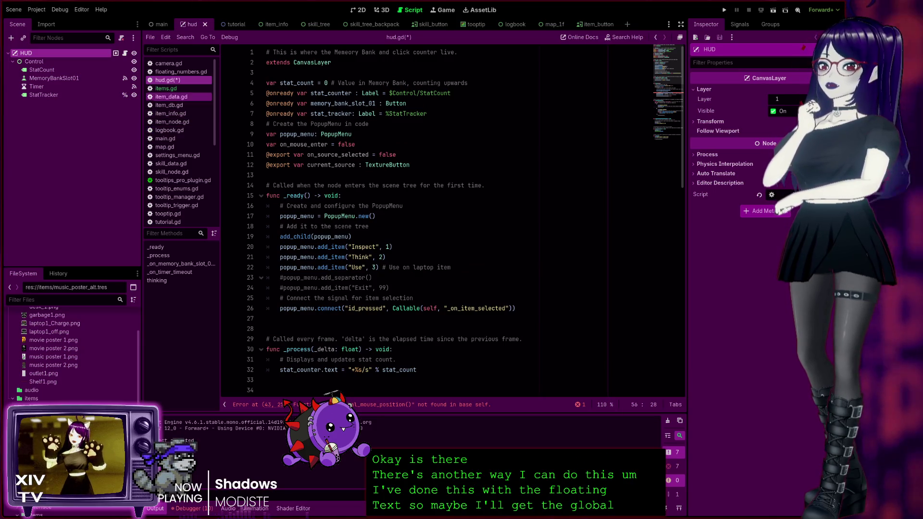
click(190, 88)
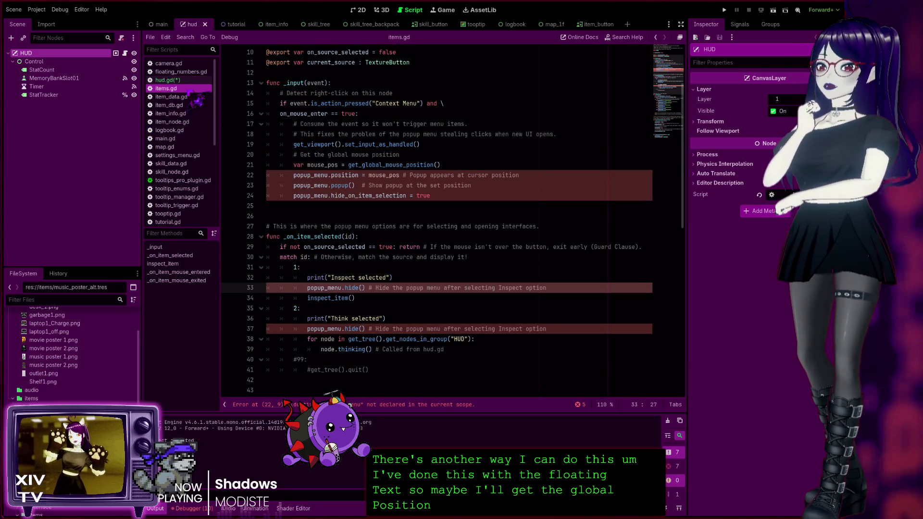
Switch between hud.gd and items.gd, then bring up the CanvasLayer class documentation.
click(179, 80)
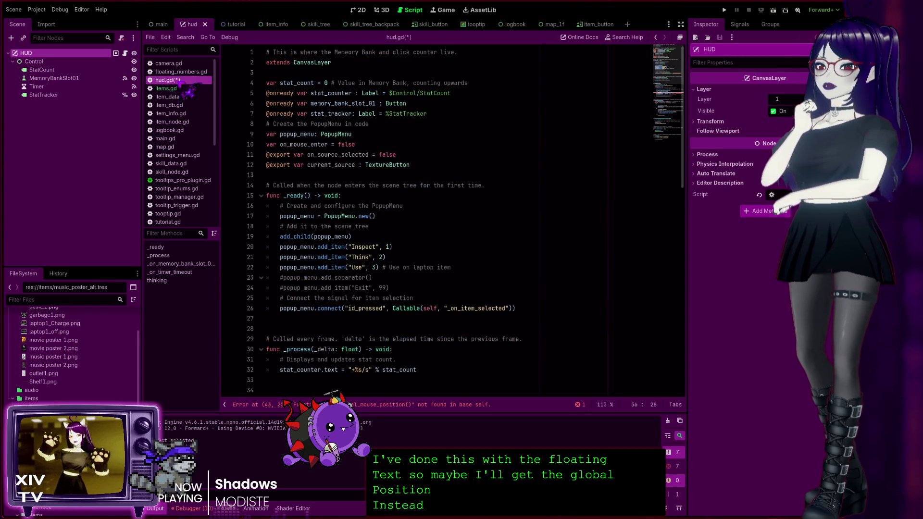
click(182, 88)
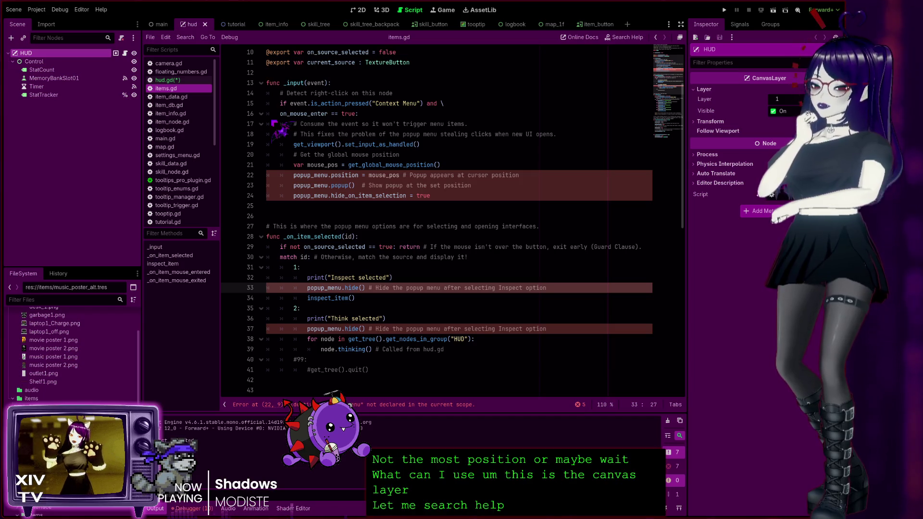
key(alt+F1)
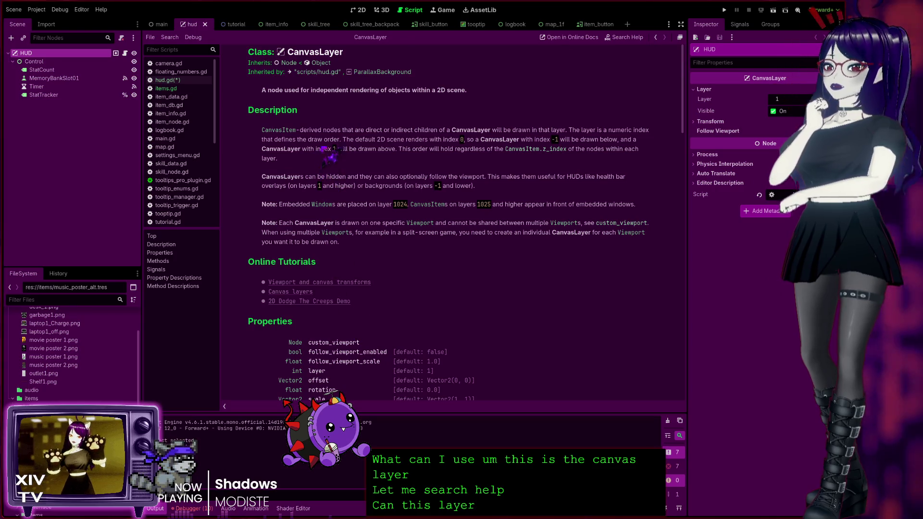
Read down the CanvasLayer reference to the hide() method and follow its CanvasItem link.
scroll(332, 243, down, 4)
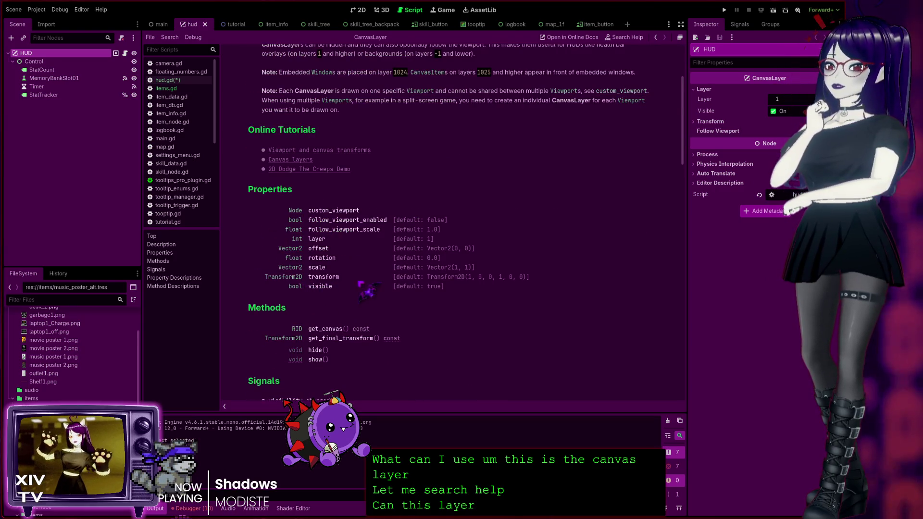
scroll(375, 284, down, 9)
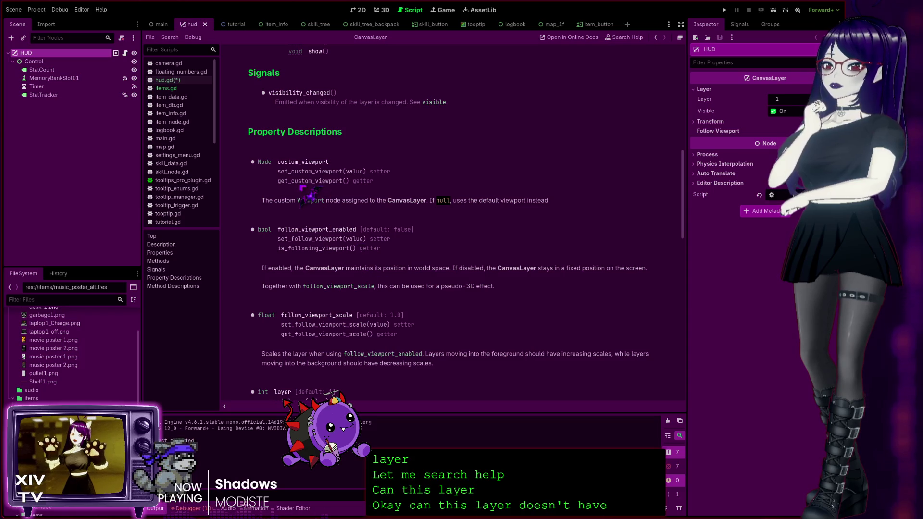
scroll(339, 260, down, 5)
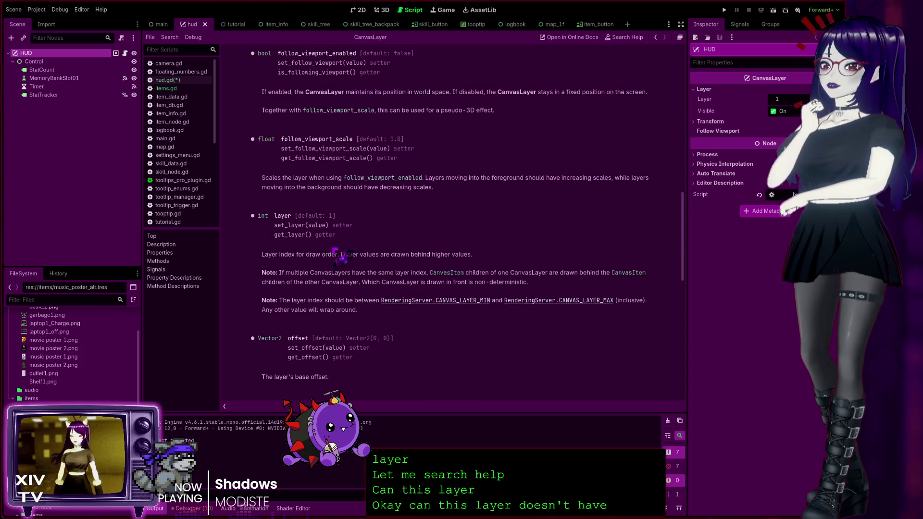
scroll(341, 257, down, 4)
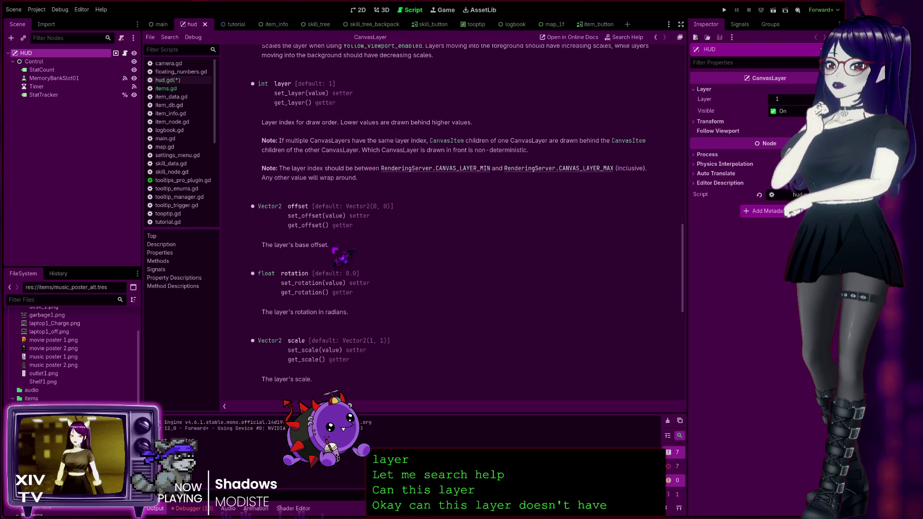
scroll(335, 251, down, 4)
scroll(339, 255, down, 4)
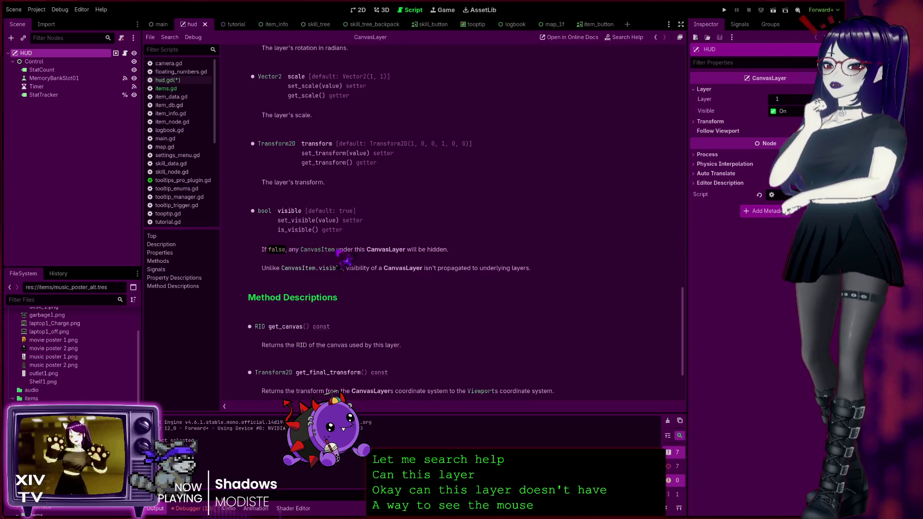
scroll(344, 260, down, 2)
scroll(349, 257, down, 2)
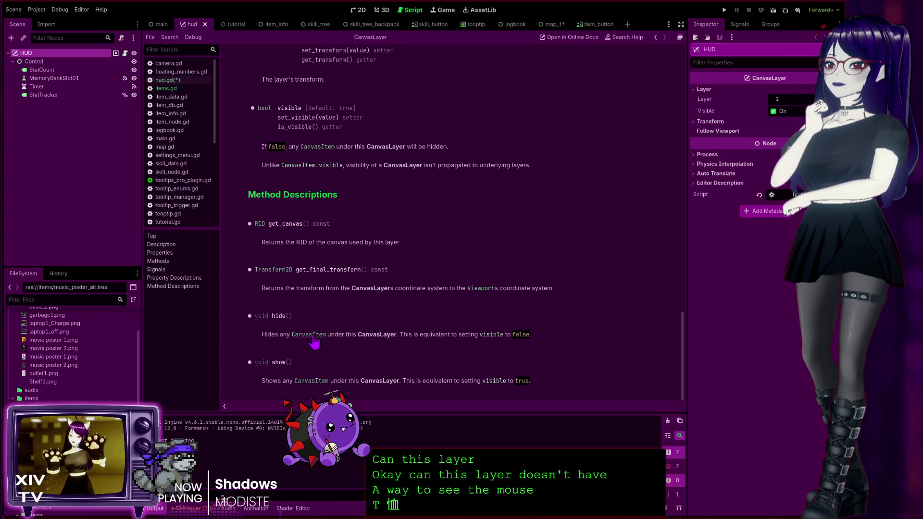
click(310, 335)
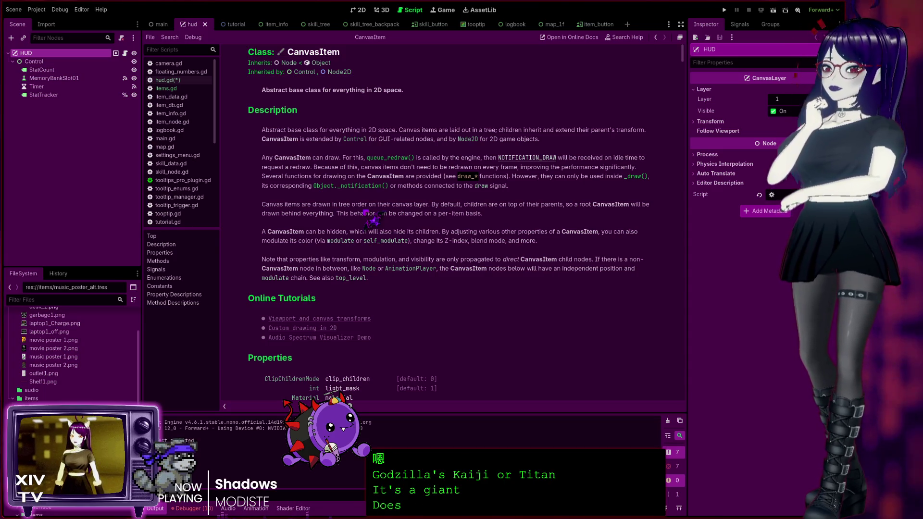
scroll(495, 296, down, 3)
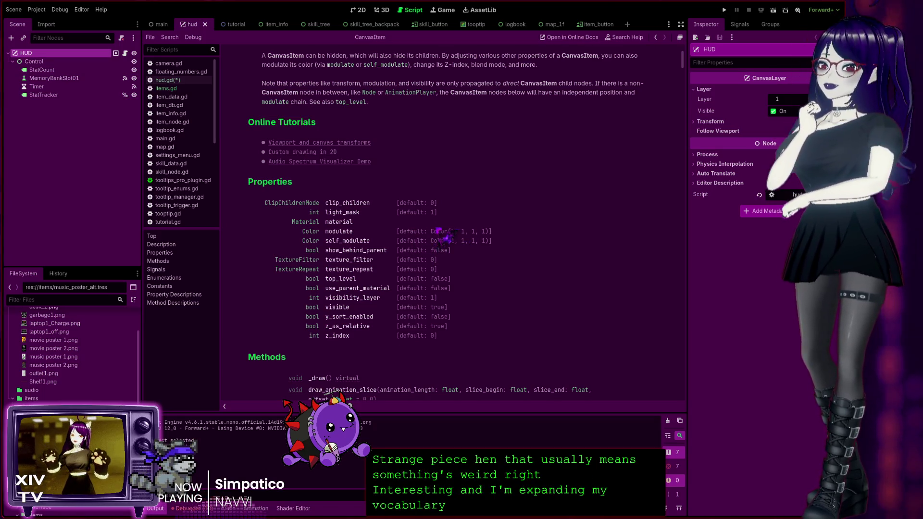
scroll(435, 239, down, 4)
scroll(435, 239, up, 3)
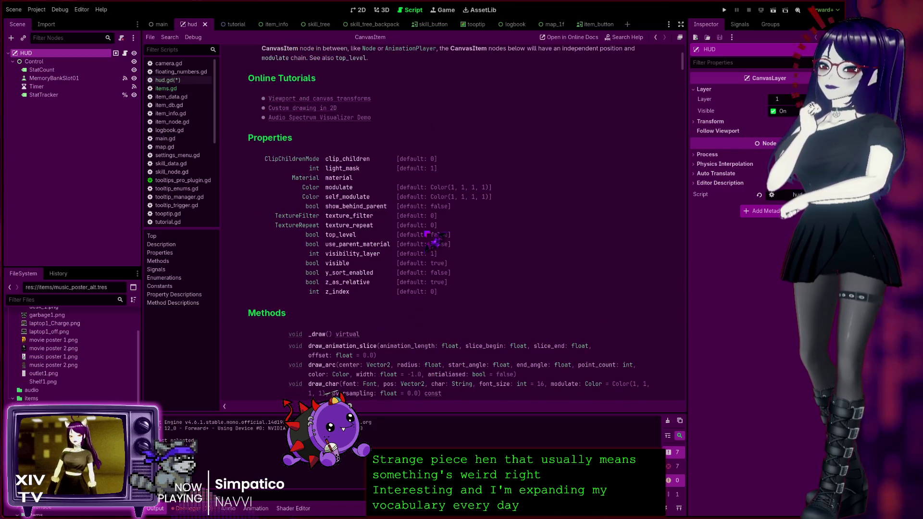
scroll(435, 239, up, 1)
scroll(433, 239, down, 15)
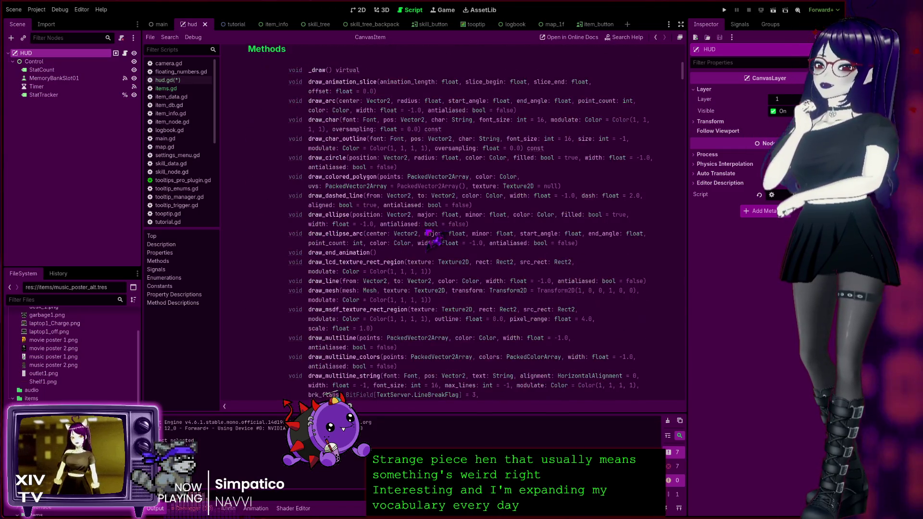
scroll(430, 239, down, 7)
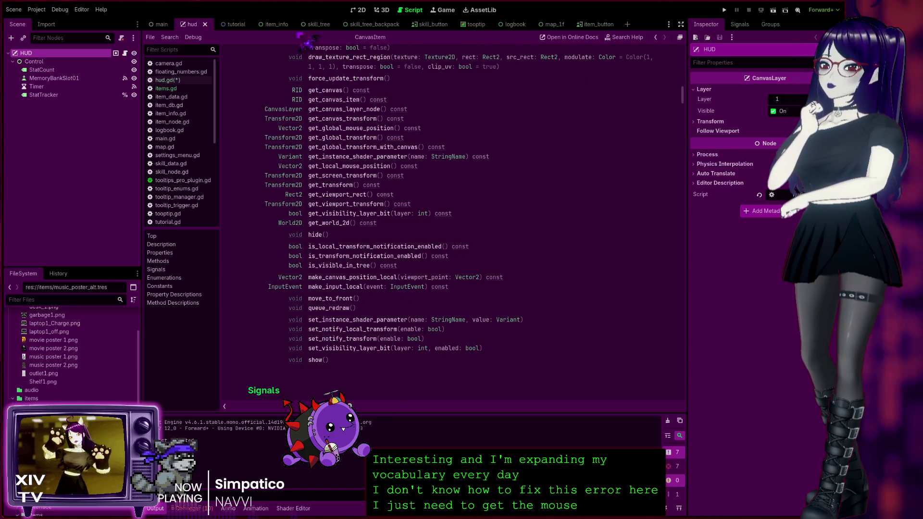
click(166, 80)
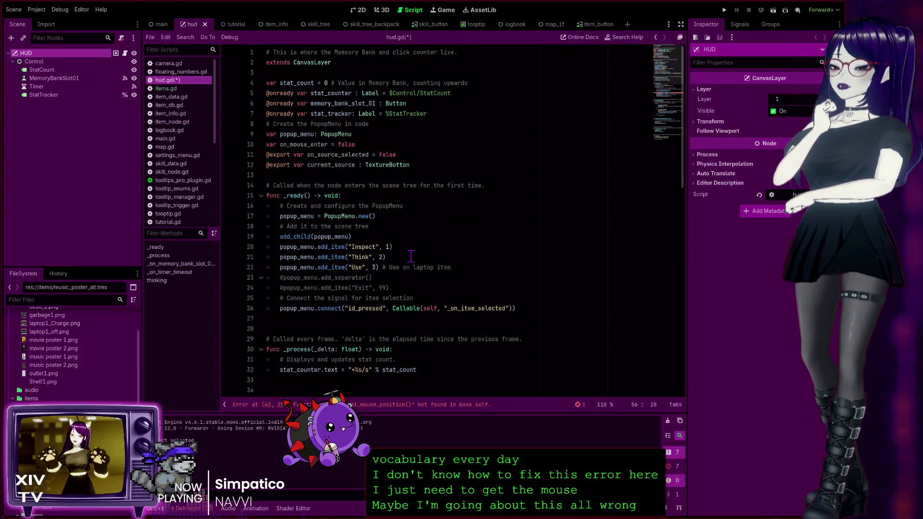
Select the HUD's Control node and view the Tutorial scene's ContextMenuButton, then return to line 43.
scroll(411, 256, down, 4)
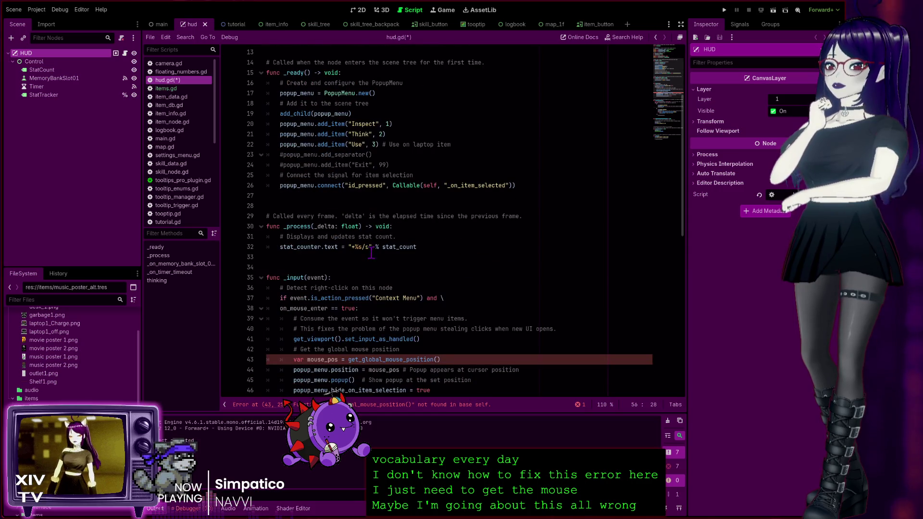
scroll(371, 253, down, 3)
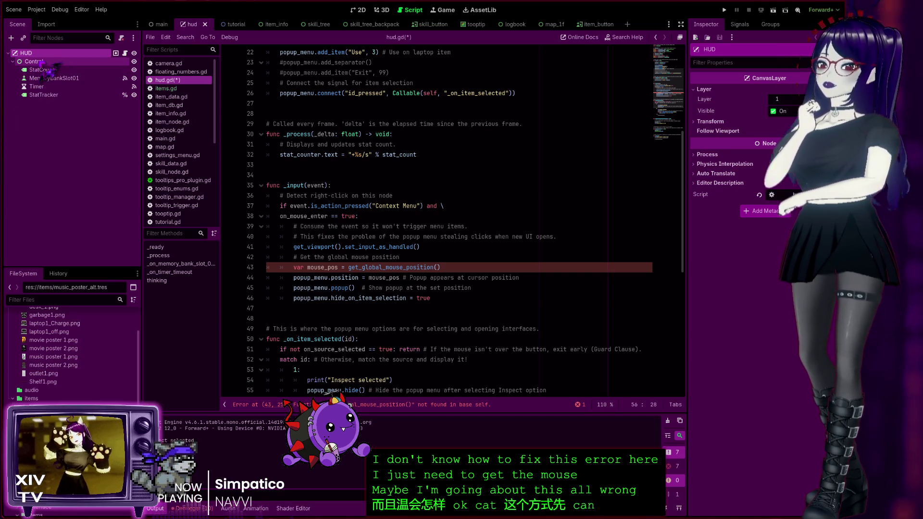
click(46, 63)
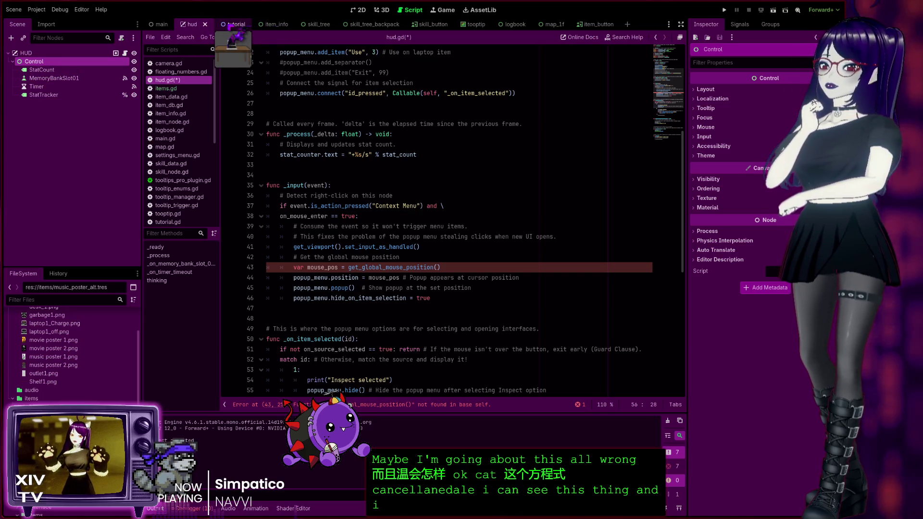
click(235, 25)
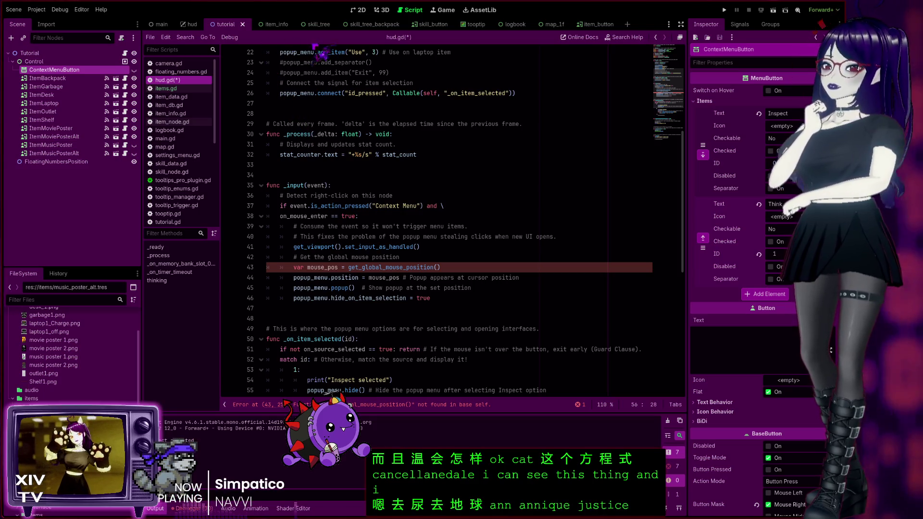
mouse_move(273, 25)
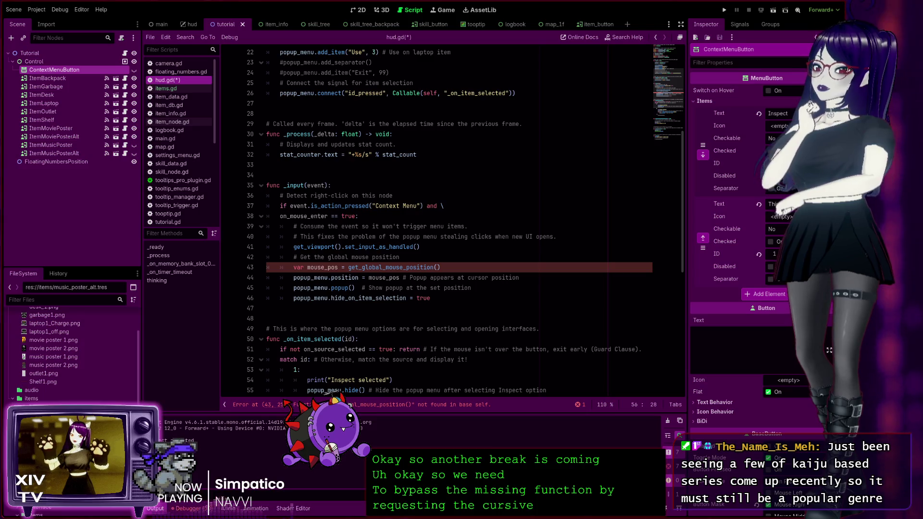
click(352, 268)
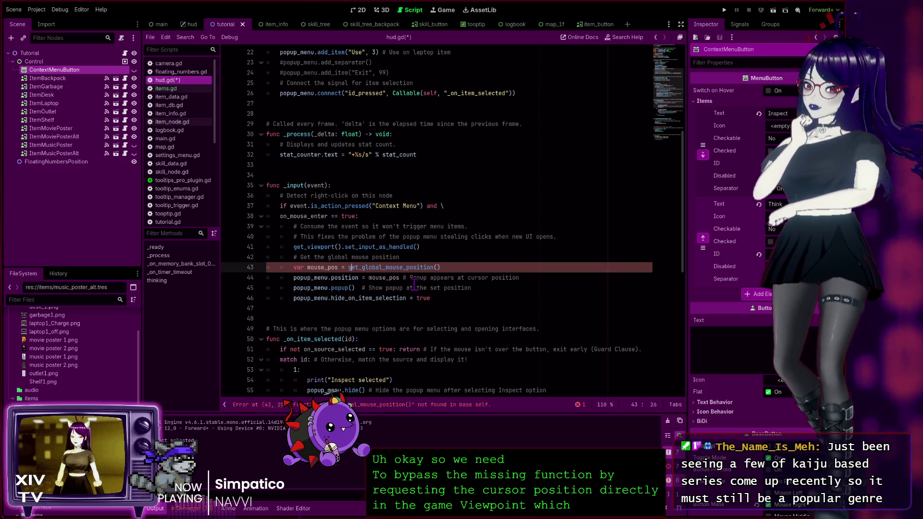
On line 43, replace get_global_mouse_position() with get_viewport().get_mouse_position().
text(get)
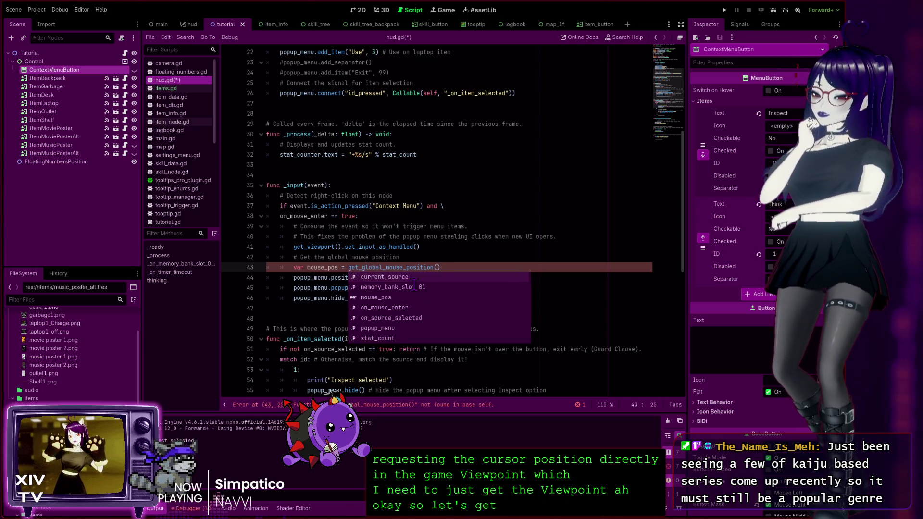
text(_view)
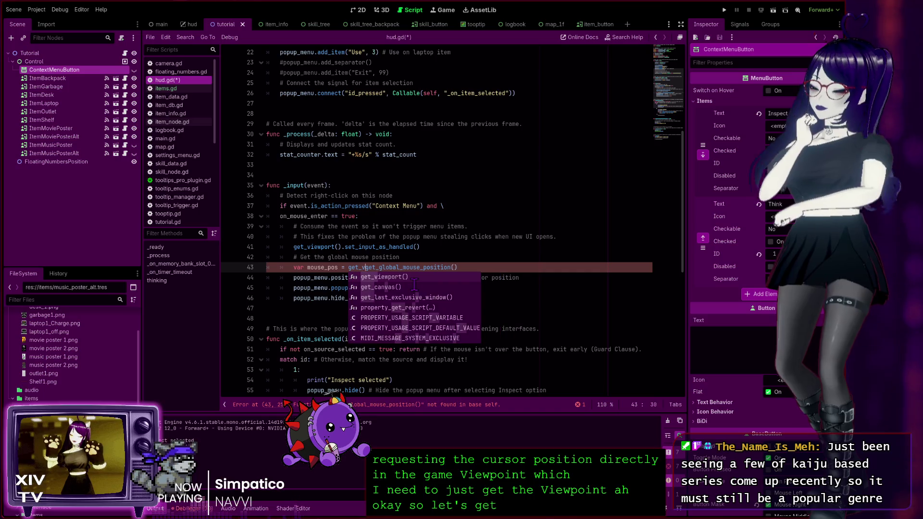
key(Tab)
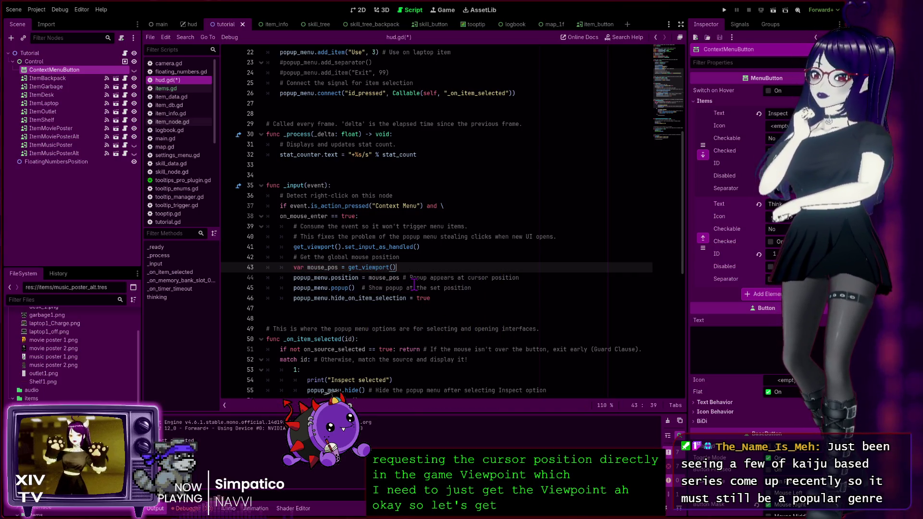
text(.get)
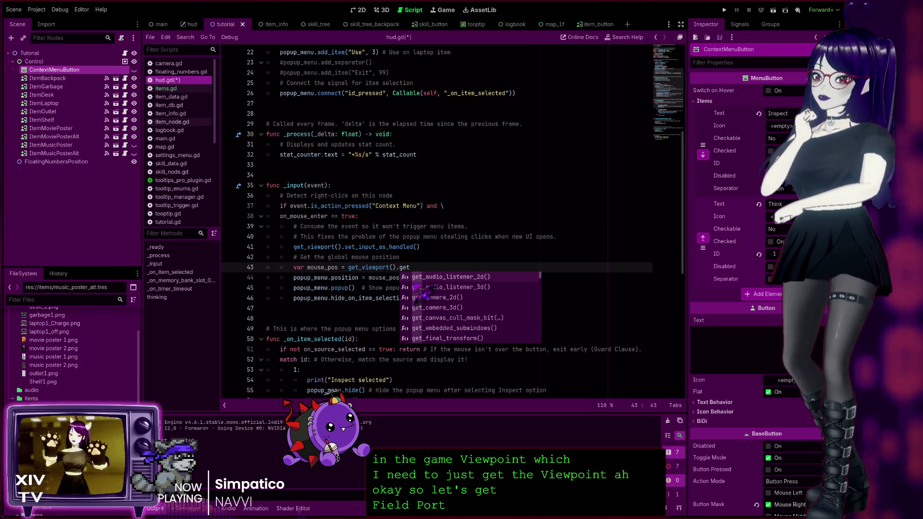
text(_mou)
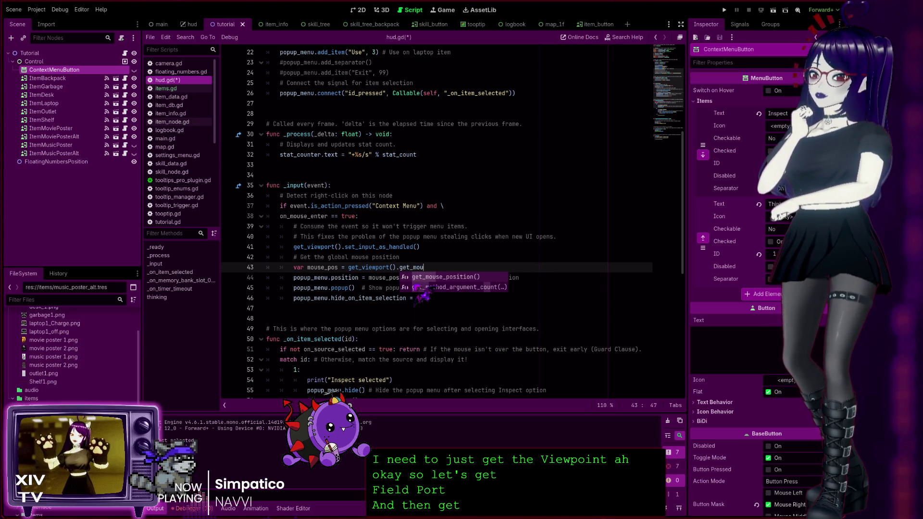
key(Return)
Scroll through hud.gd to check the fix, then bring up items.gd.
click(462, 246)
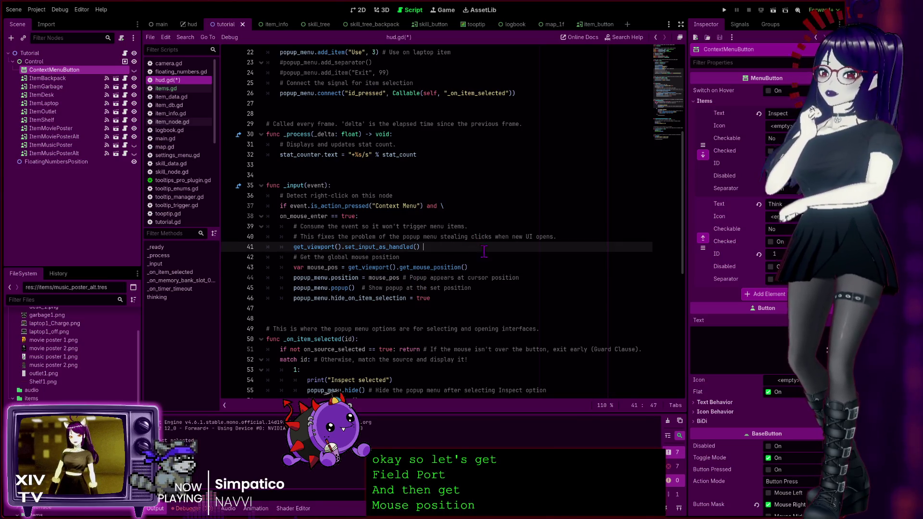
scroll(481, 253, down, 10)
scroll(487, 256, up, 12)
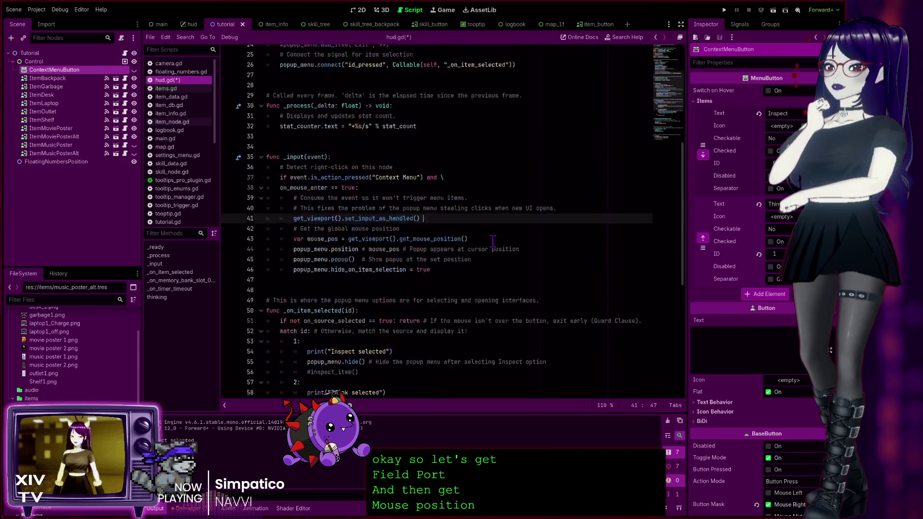
scroll(501, 236, down, 8)
scroll(501, 236, down, 7)
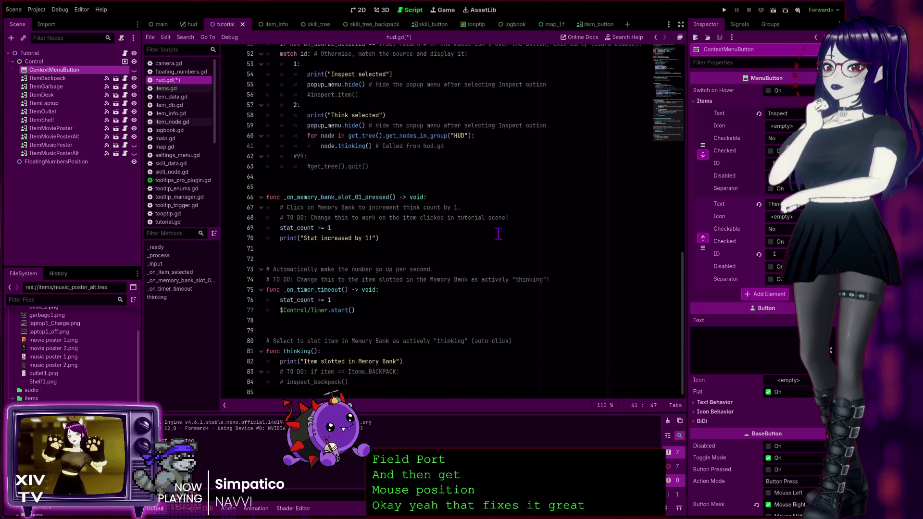
scroll(401, 197, up, 7)
scroll(401, 197, up, 10)
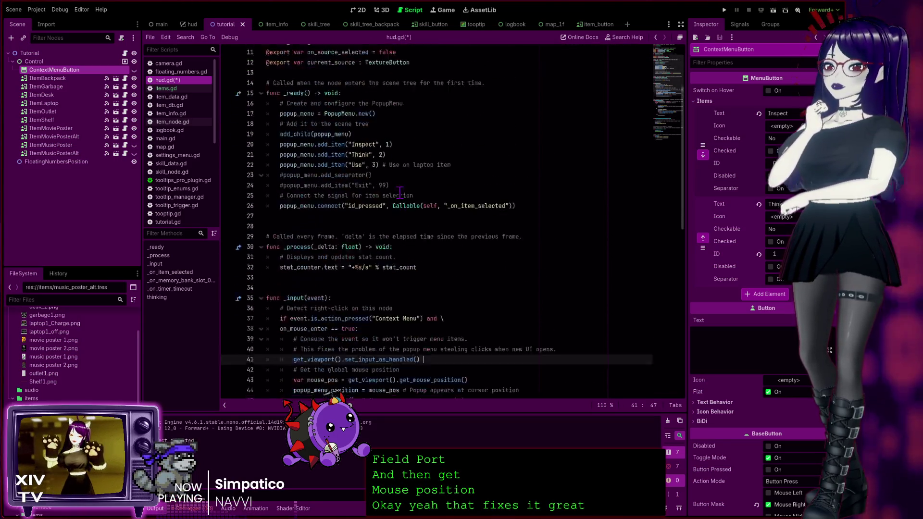
click(166, 89)
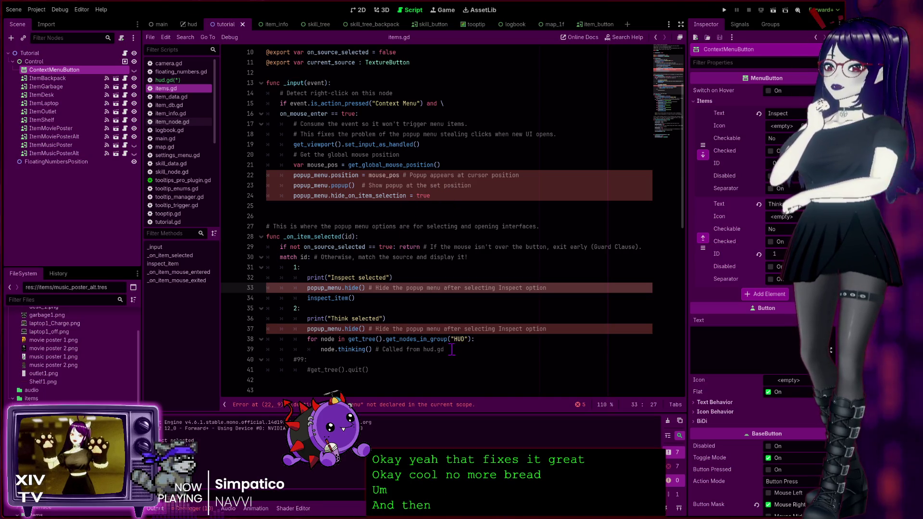
Compare the popup menu code in items.gd against hud.gd.
scroll(453, 350, down, 3)
mouse_move(369, 278)
mouse_down()
mouse_move(225, 237)
mouse_move(190, 180)
mouse_move(201, 134)
mouse_up()
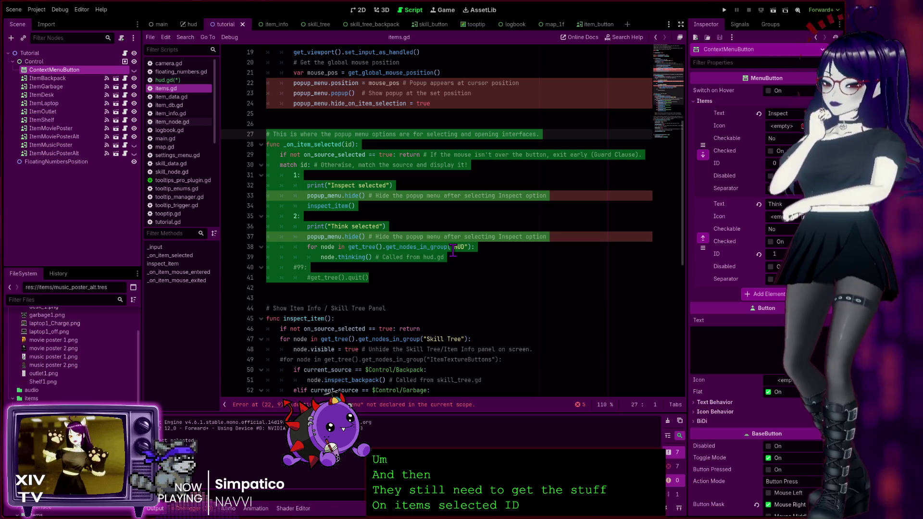
click(191, 80)
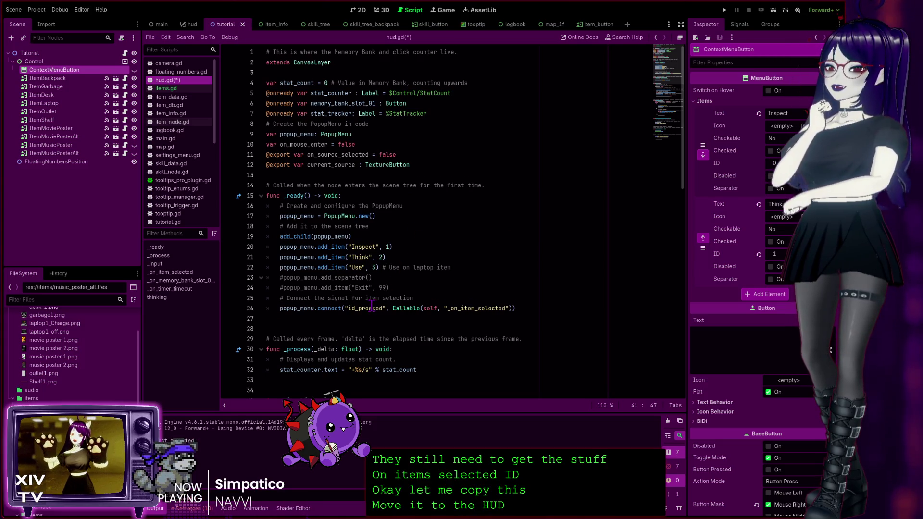
scroll(372, 306, down, 4)
scroll(368, 295, up, 4)
scroll(301, 163, down, 12)
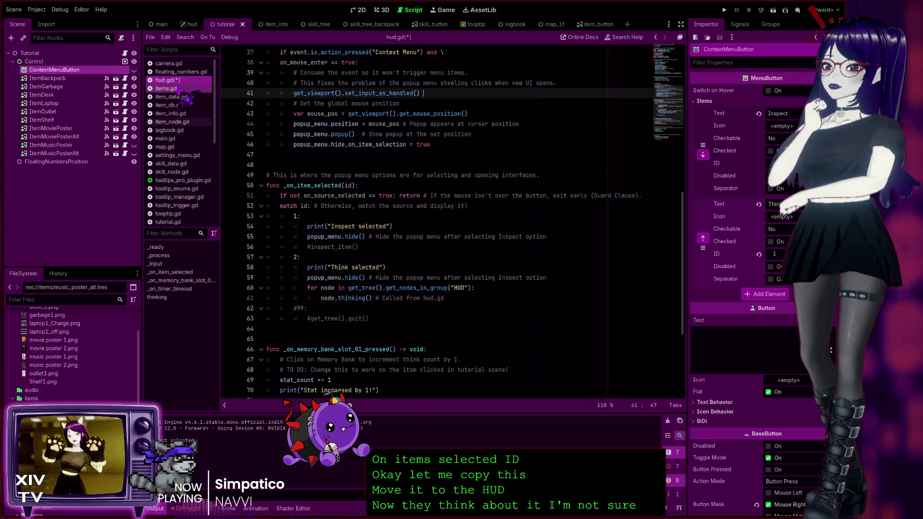
click(166, 88)
Comment out the _on_item_selected function on lines 28–41 of items.gd.
mouse_move(391, 278)
mouse_down()
mouse_move(212, 210)
mouse_move(207, 144)
mouse_up()
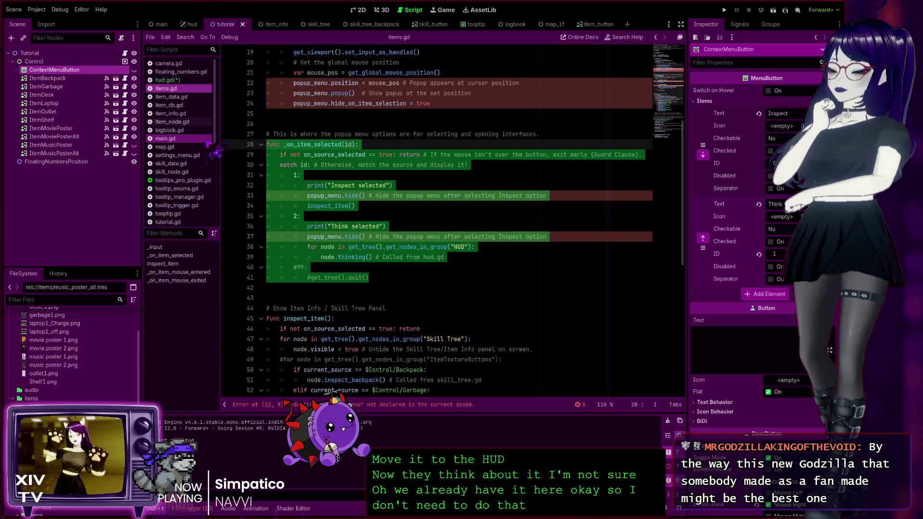
key(ctrl+k)
scroll(440, 202, up, 1)
scroll(440, 202, up, 3)
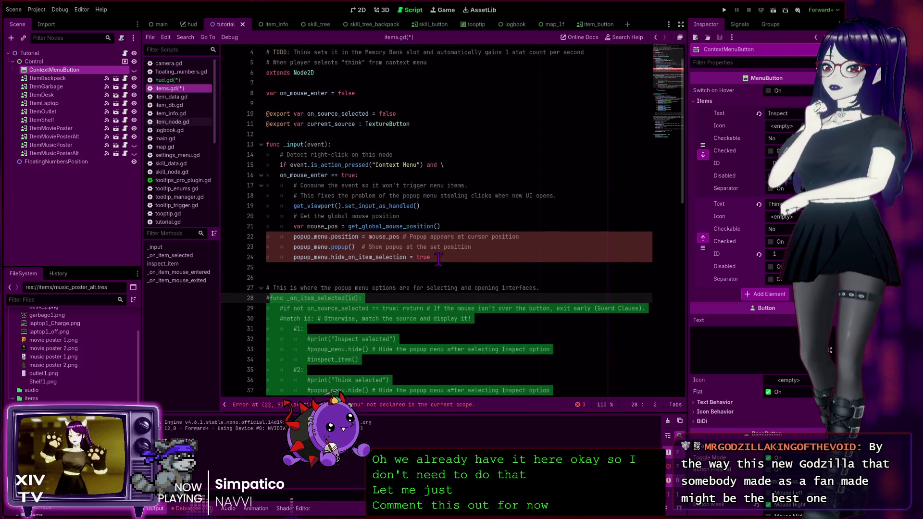
Comment out the _input function on lines 13–24 and run the game.
click(439, 258)
drag(439, 258, 227, 149)
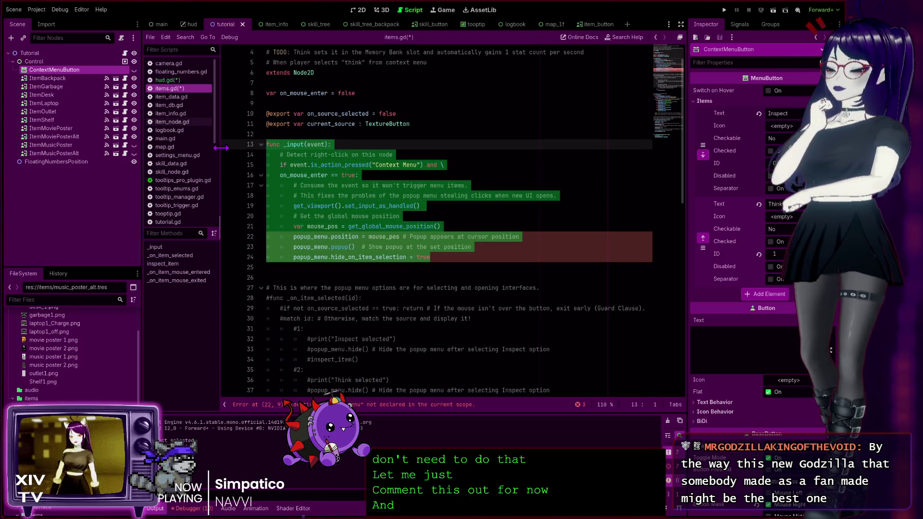
key(ctrl+k)
click(426, 264)
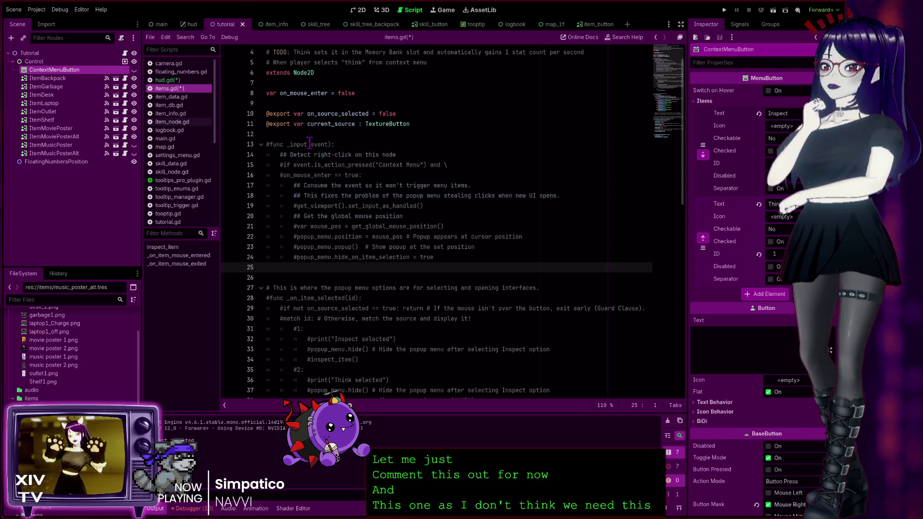
click(724, 11)
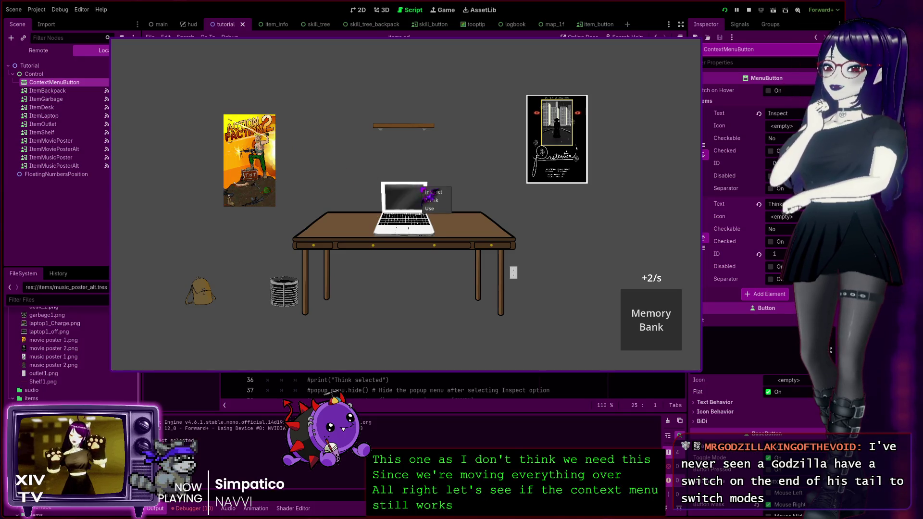
Test the shelf, backpack, outlet and laptop menus in-game, then stop it with F8.
click(414, 131)
click(419, 139)
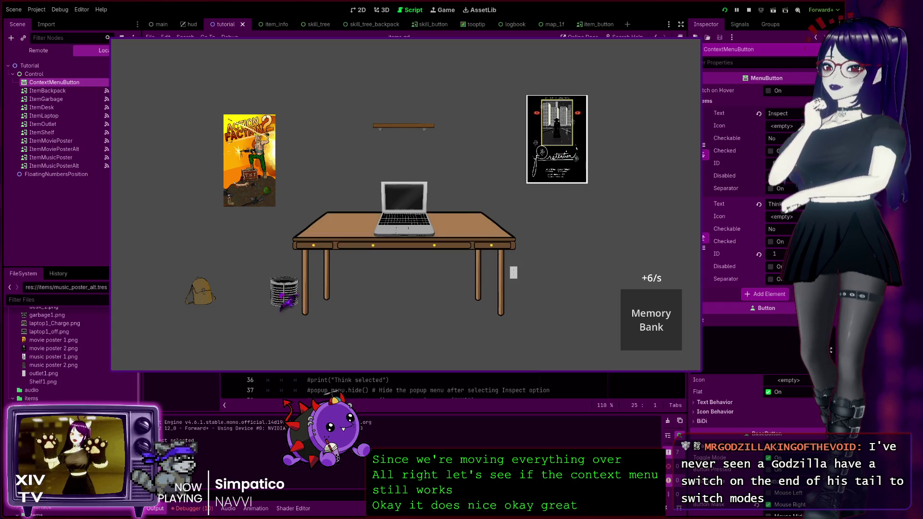
click(209, 287)
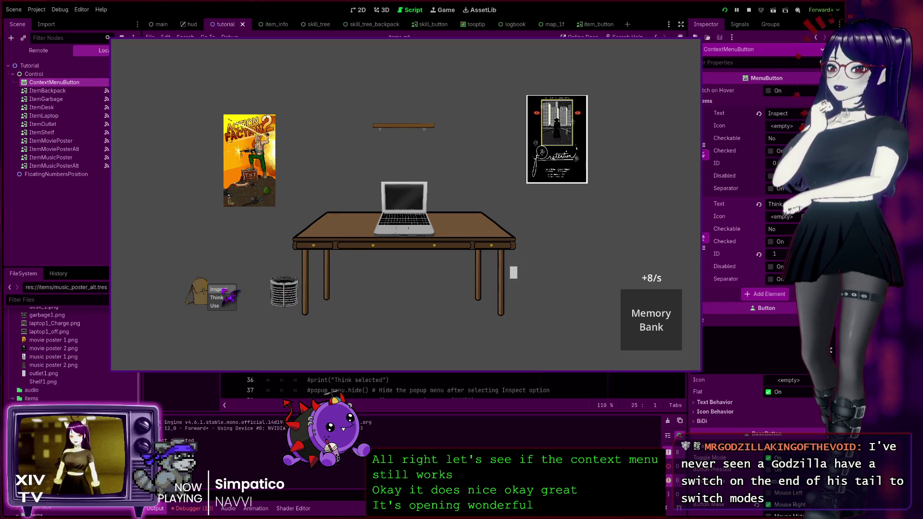
click(514, 273)
click(529, 279)
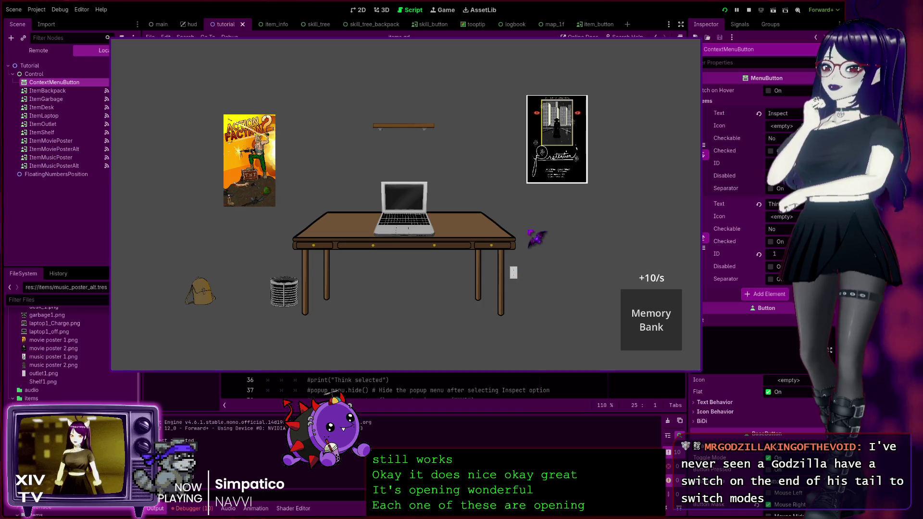
click(423, 212)
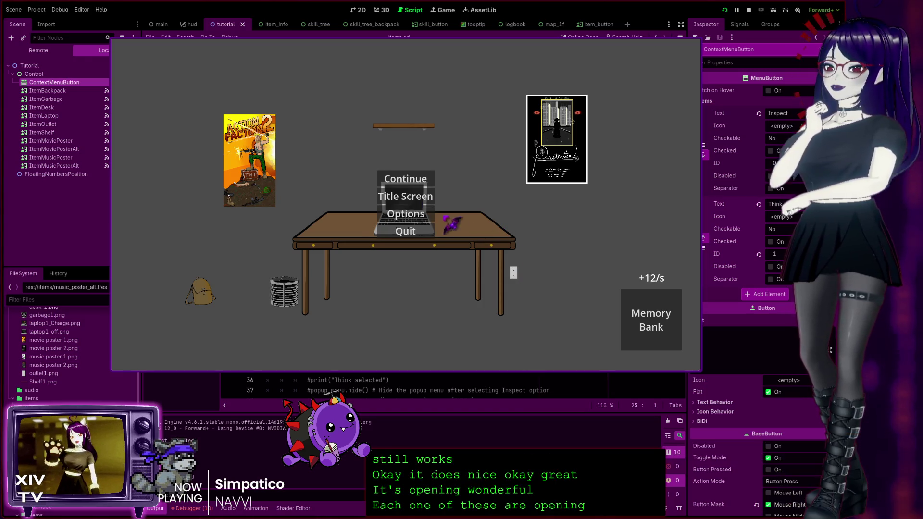
click(414, 183)
click(404, 207)
click(404, 180)
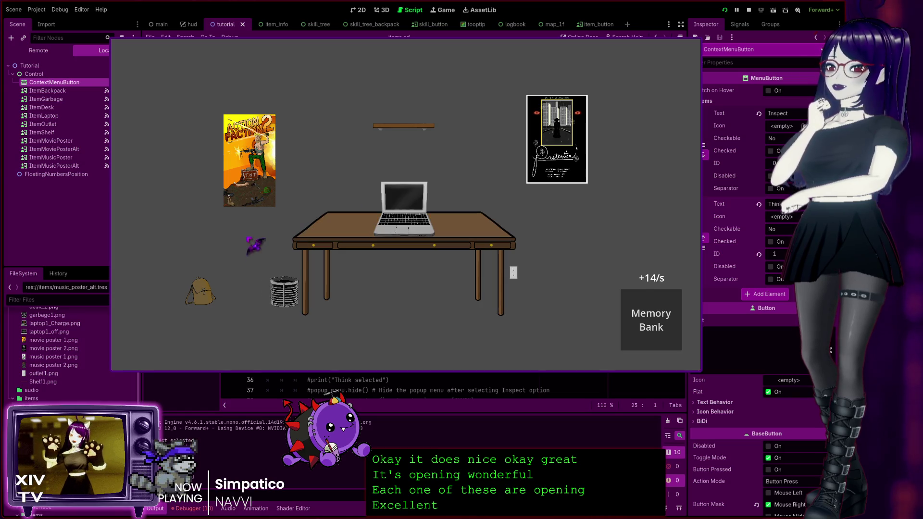
key(F8)
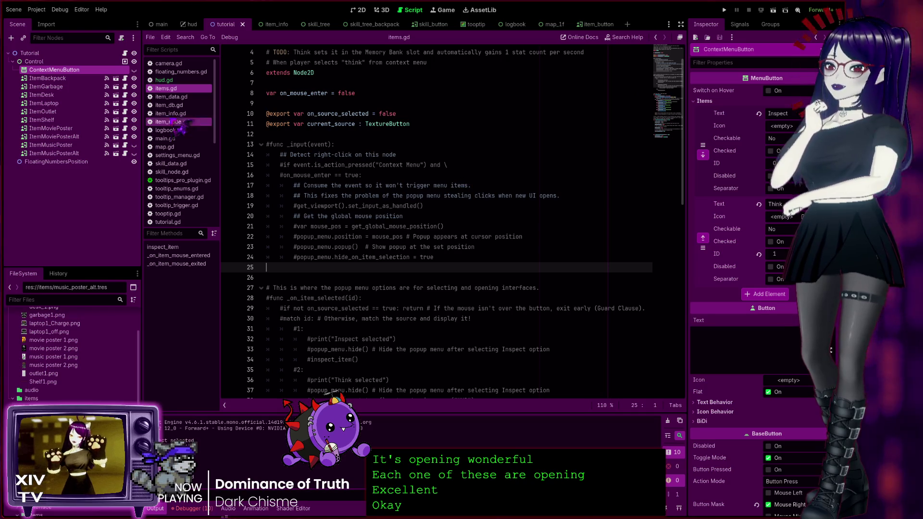
Switch to hud.gd and scroll through its popup menu code up to _ready.
click(166, 80)
scroll(458, 264, up, 2)
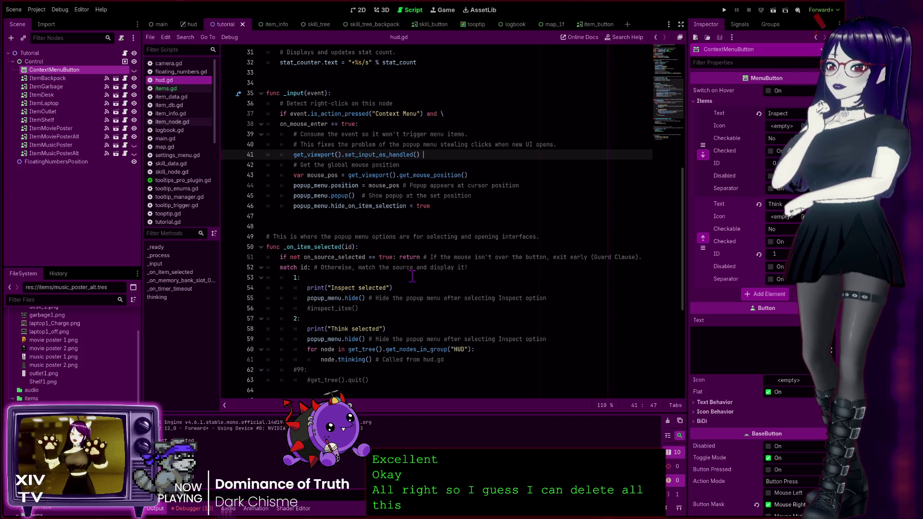
scroll(387, 273, down, 7)
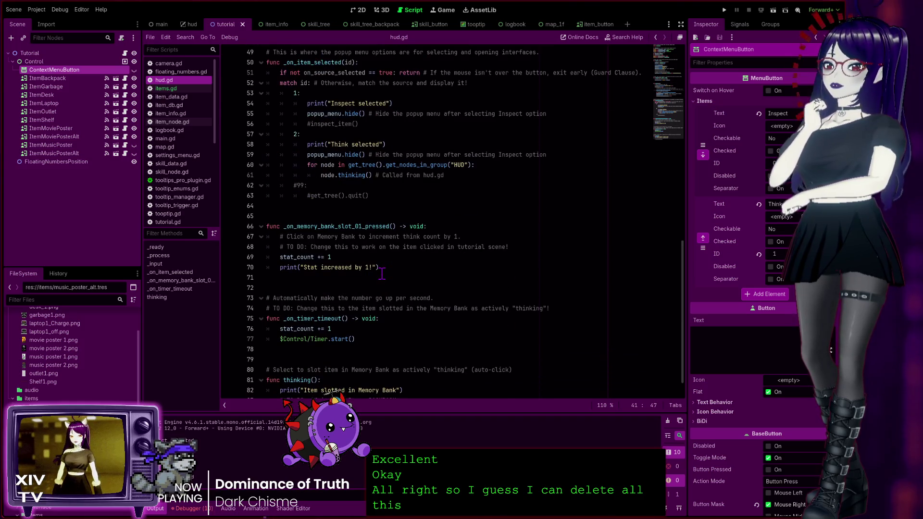
scroll(381, 273, up, 10)
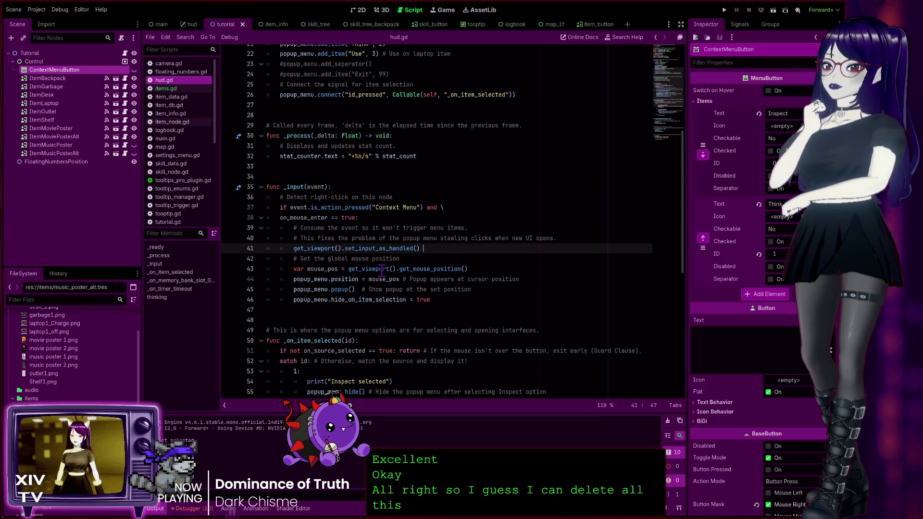
scroll(382, 271, up, 6)
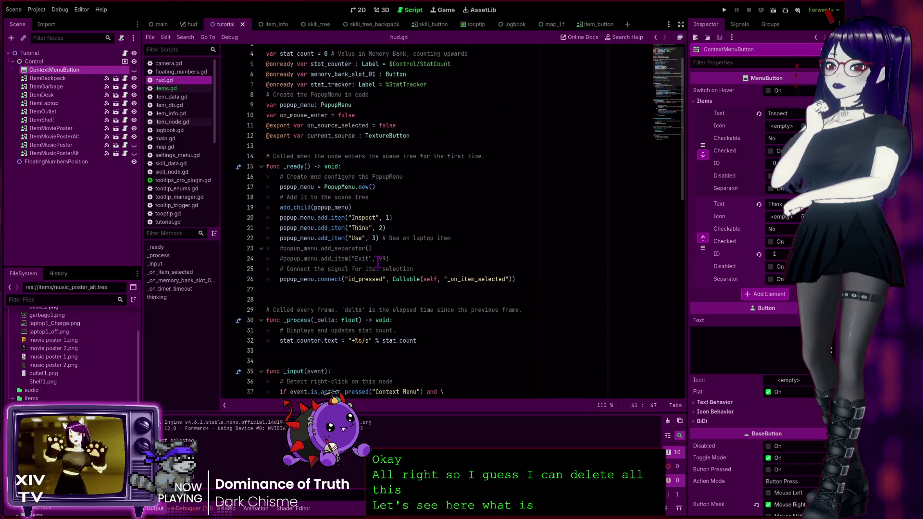
scroll(379, 262, up, 1)
scroll(379, 262, down, 5)
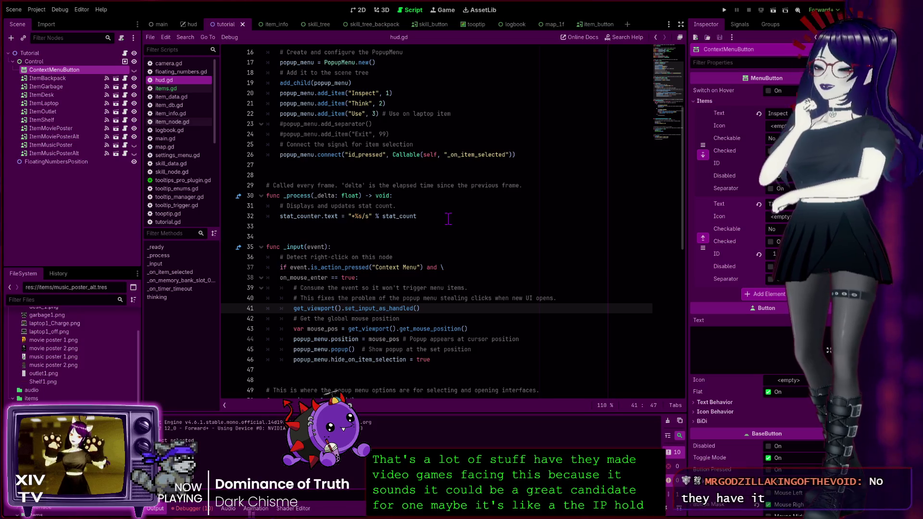
Place the caret at the end of line 32 in hud.gd and scroll up.
click(449, 219)
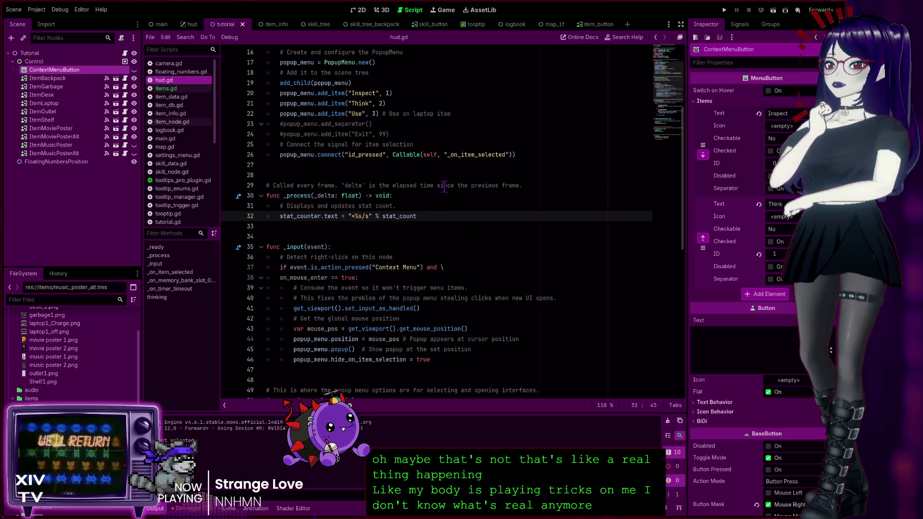
scroll(495, 165, up, 3)
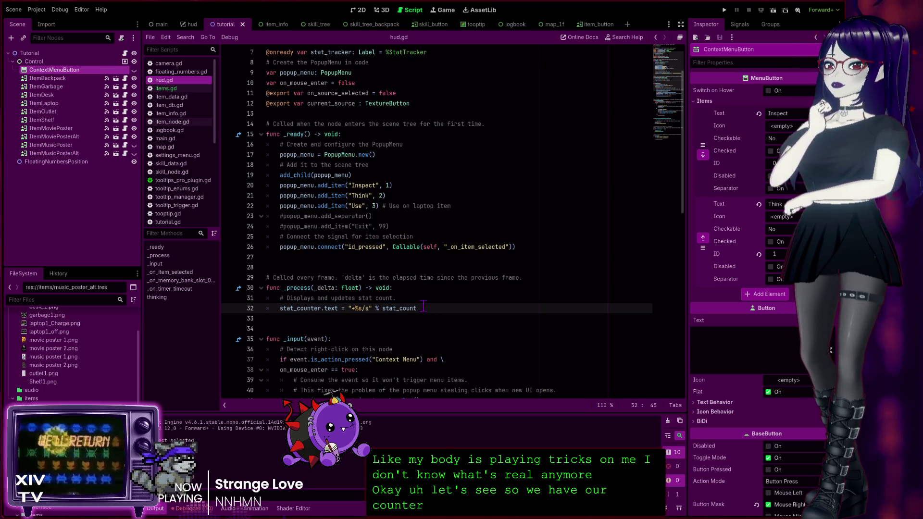
scroll(452, 331, down, 1)
scroll(452, 331, down, 4)
scroll(430, 241, up, 2)
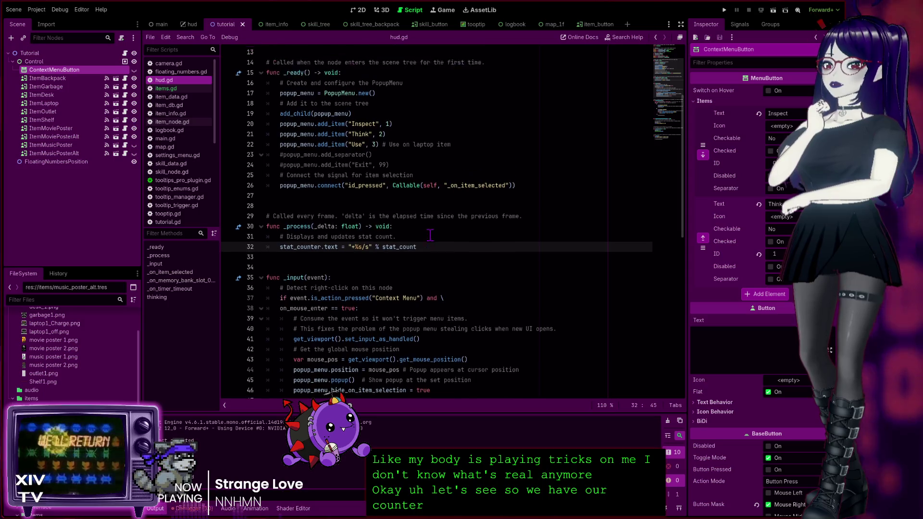
scroll(430, 241, down, 3)
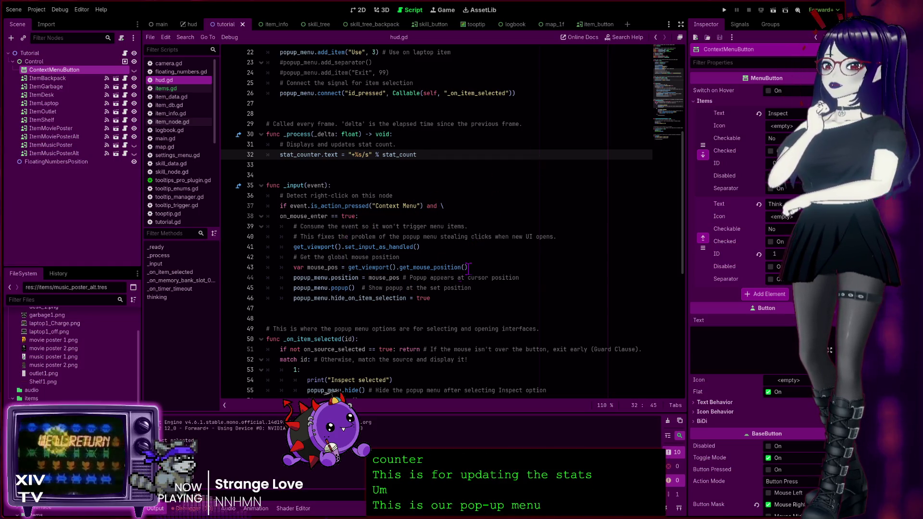
scroll(410, 288, down, 6)
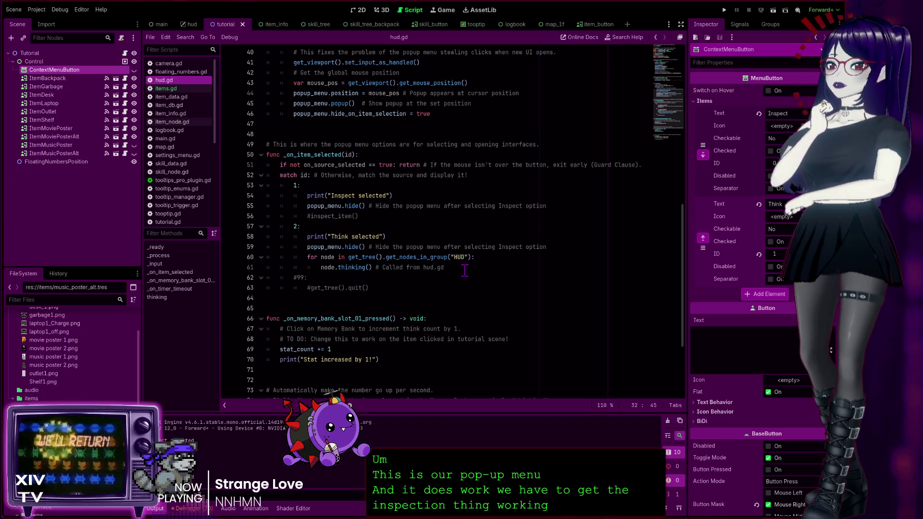
Delete the 'Called from hud.gd' comment and comment out the Think case's HUD loop on lines 60–61.
drag(451, 268, 378, 270)
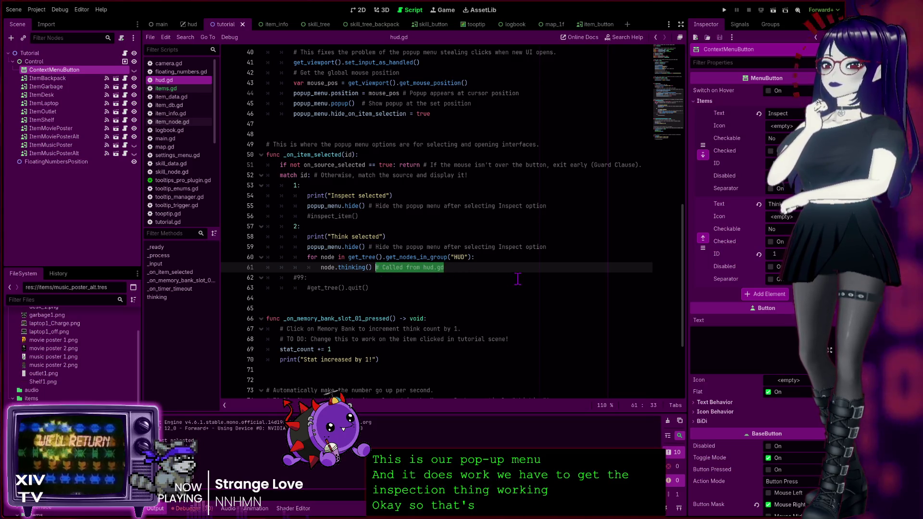
key(BackSpace)
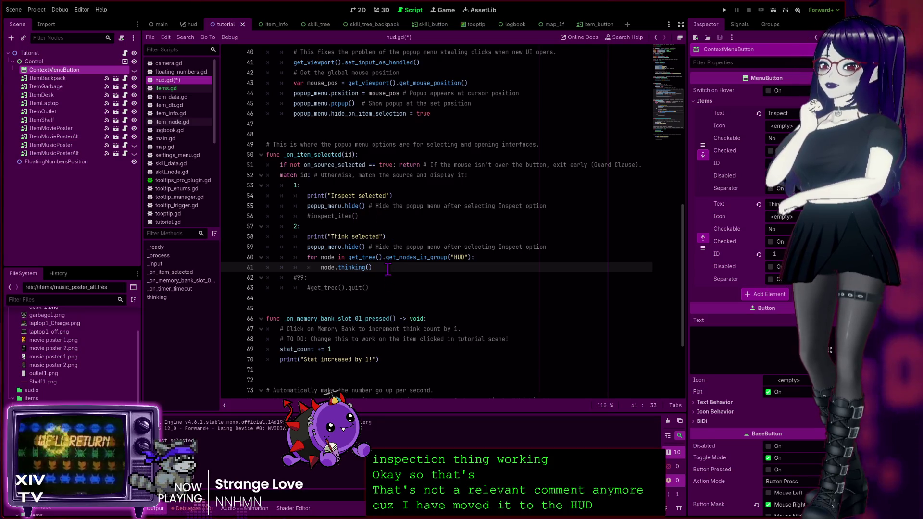
drag(376, 267, 228, 260)
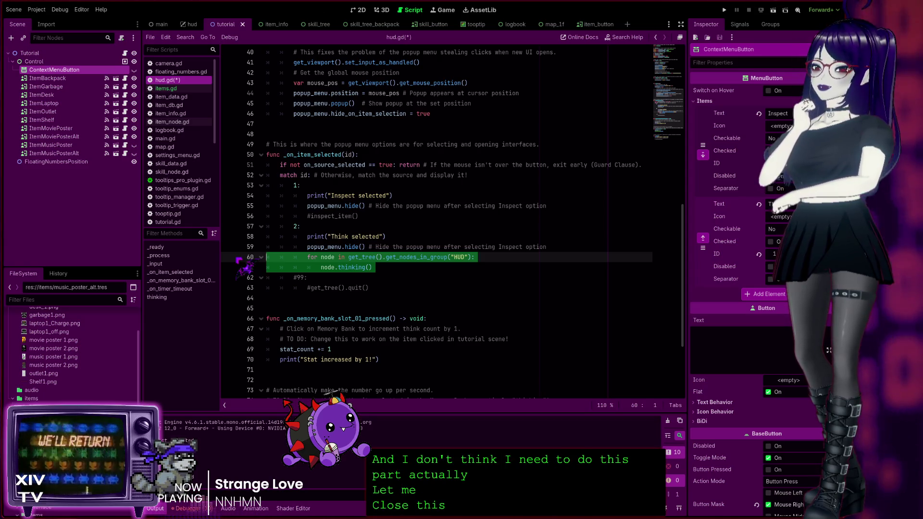
key(ctrl+k)
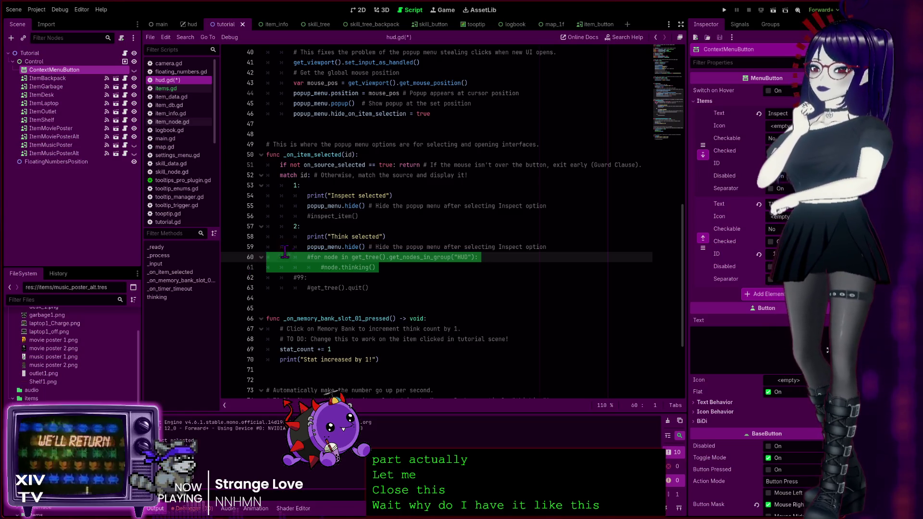
Deselect lines 60–61 and run the project to test the Think change.
click(480, 288)
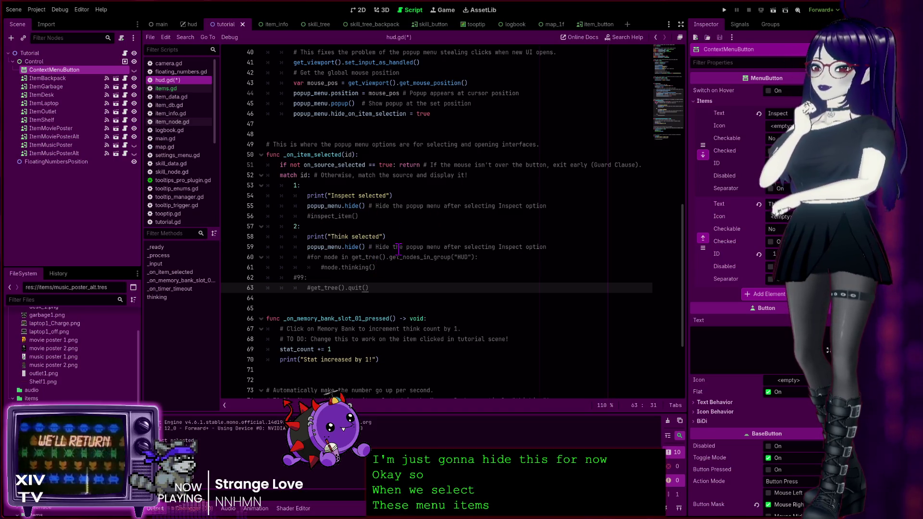
click(724, 11)
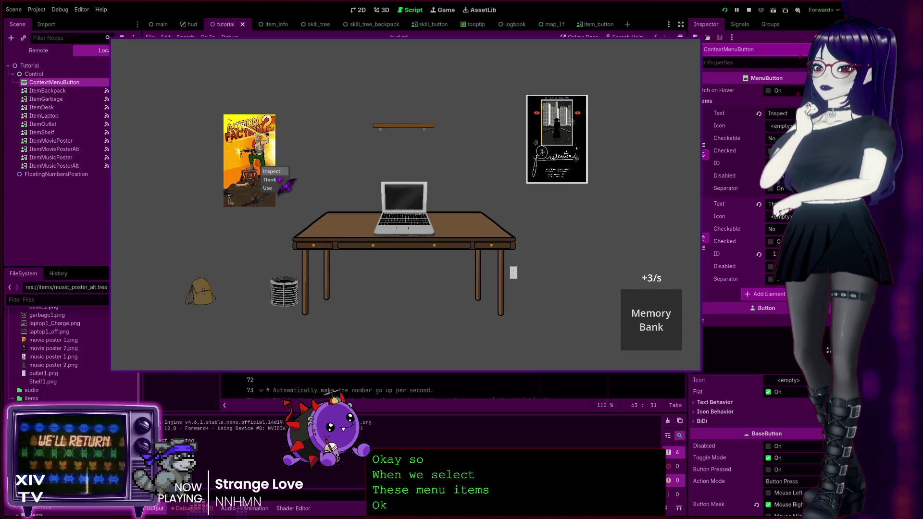
Open the right-hand poster's menu, pick an option, and close the game with F8.
right_click(535, 129)
click(541, 132)
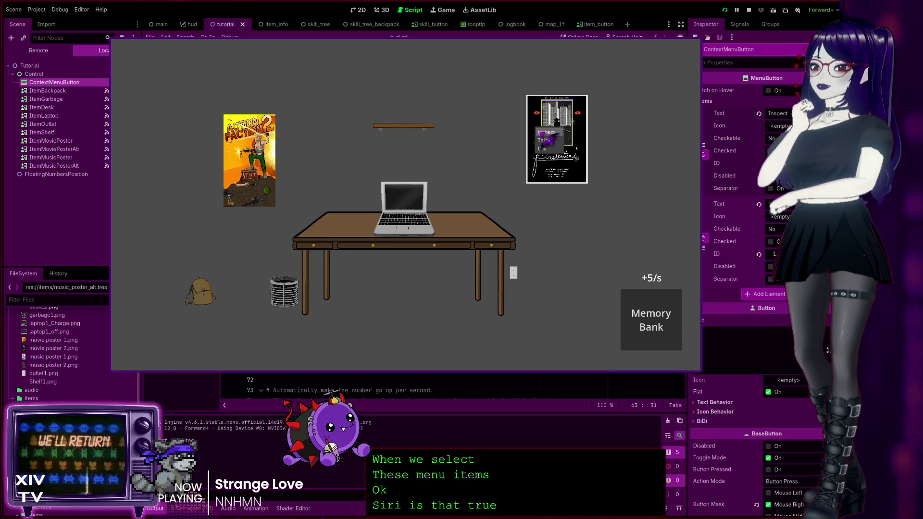
key(F8)
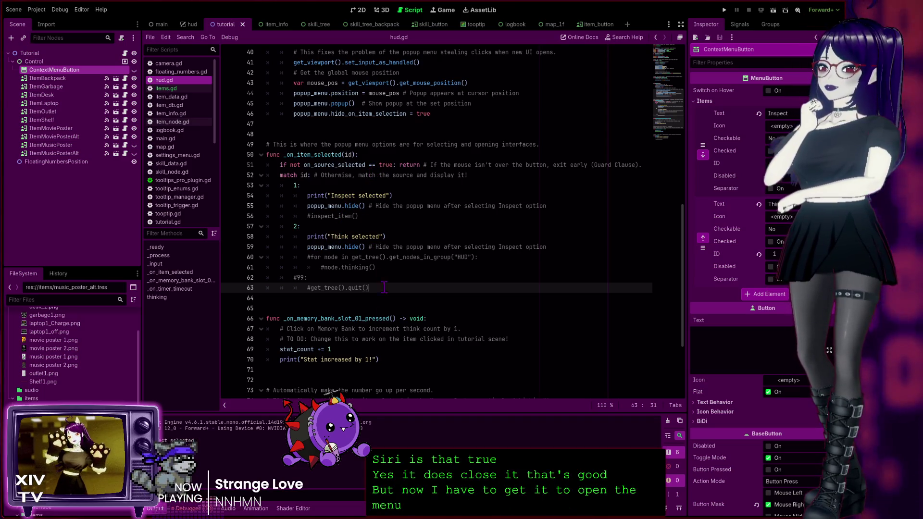
Delete the Items.BACKPACK to-do comment line near line 84.
scroll(359, 349, down, 3)
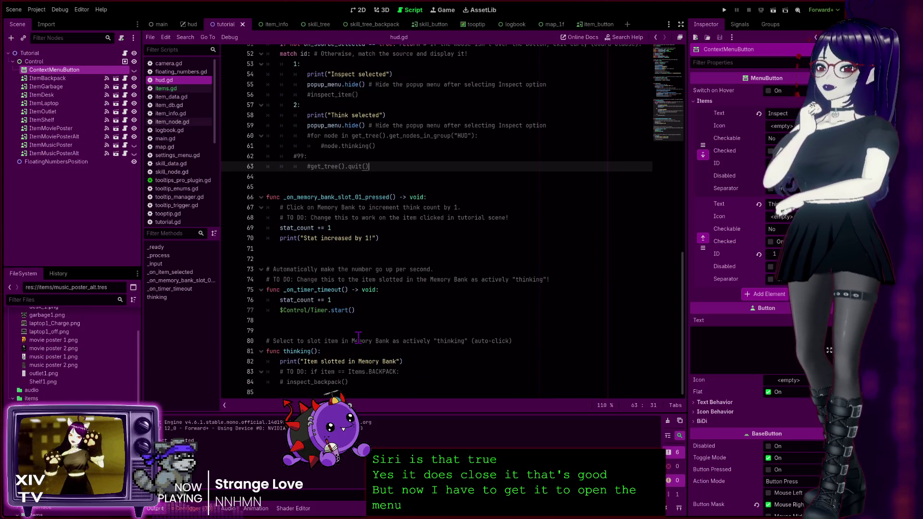
click(369, 381)
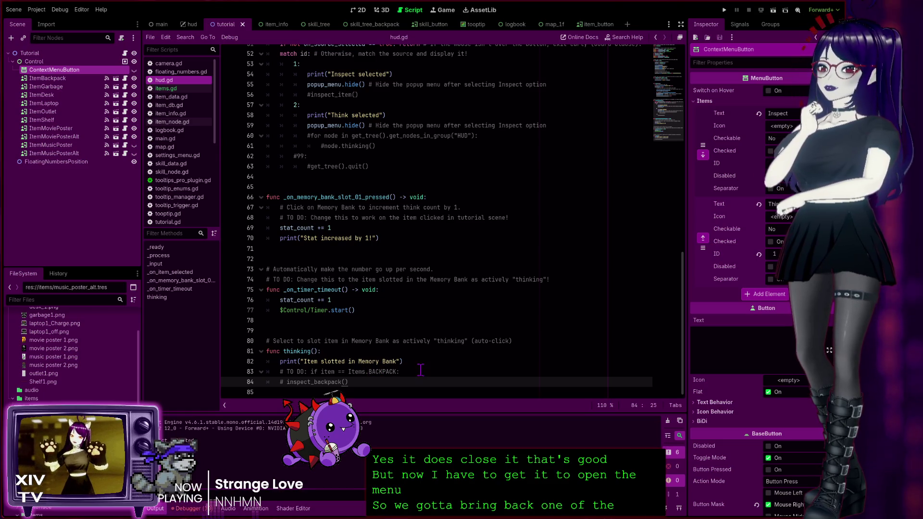
scroll(421, 368, up, 3)
scroll(421, 369, down, 3)
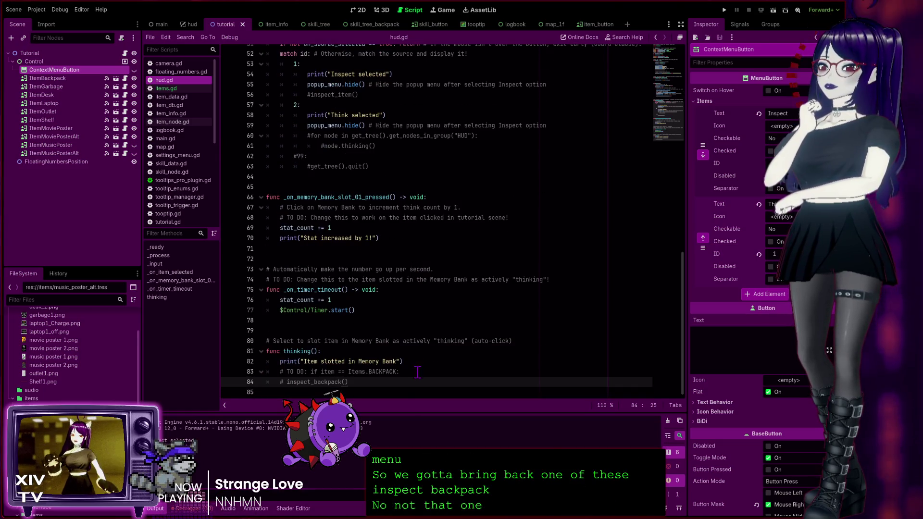
drag(418, 373, 427, 364)
key(BackSpace)
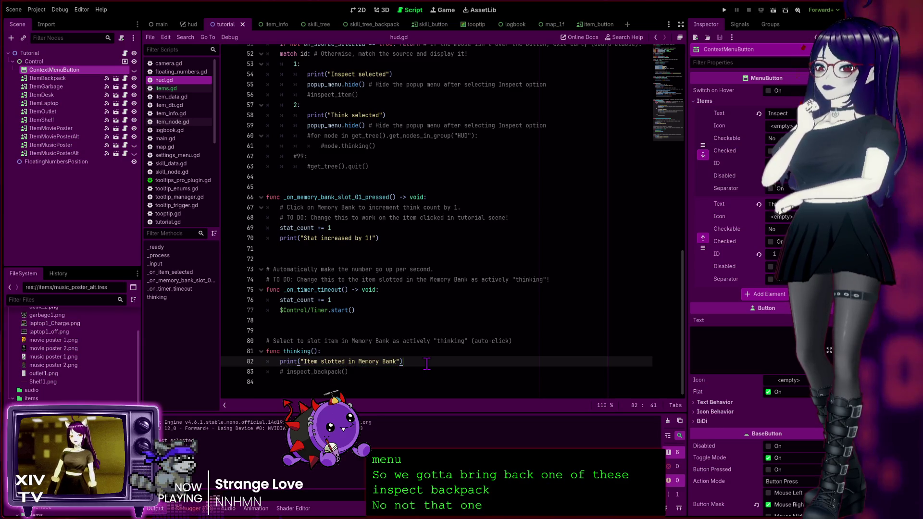
click(374, 381)
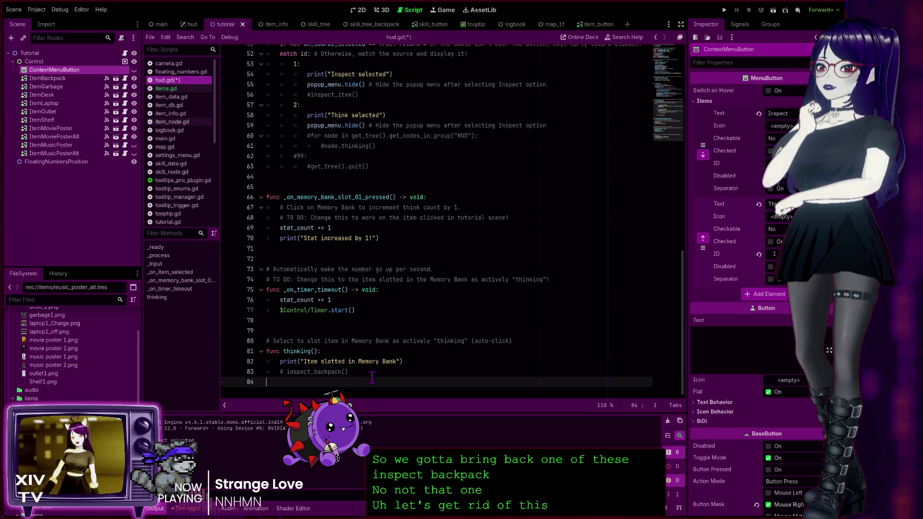
Scroll back up and place the caret after the commented thinking() call.
scroll(417, 362, up, 3)
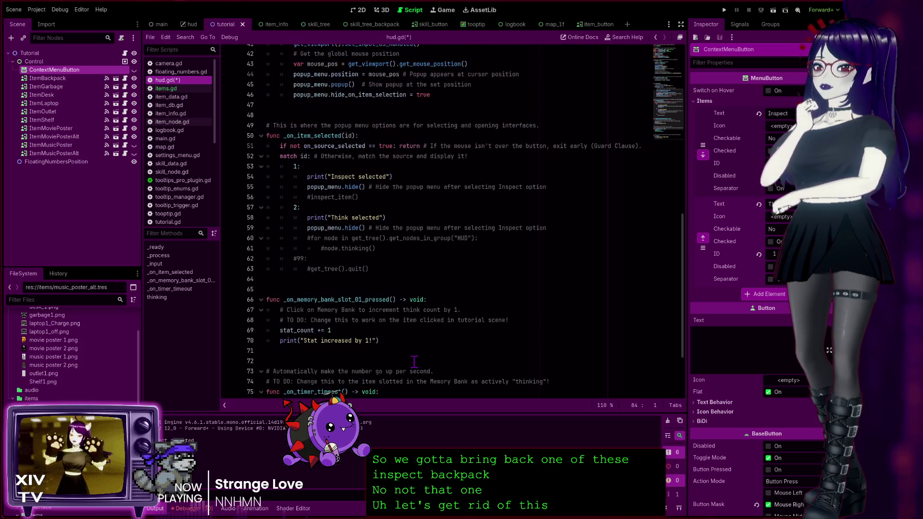
scroll(413, 362, down, 5)
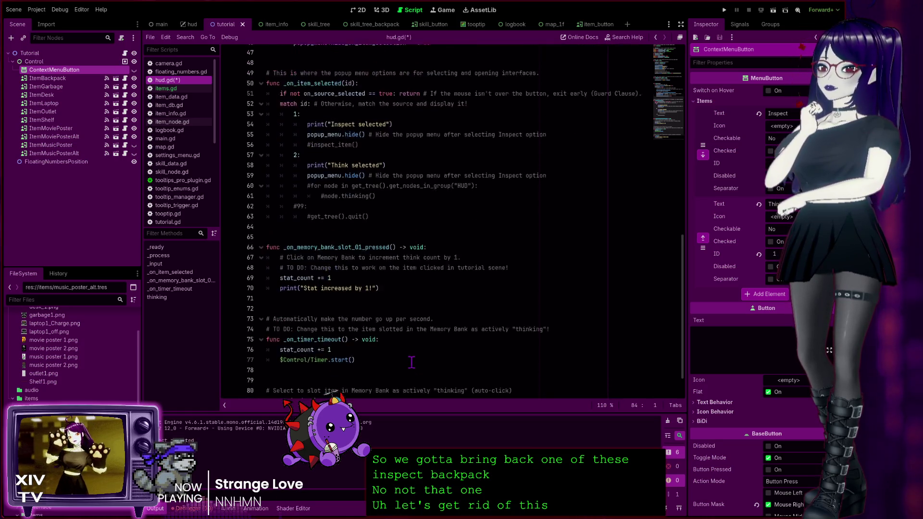
scroll(411, 362, up, 2)
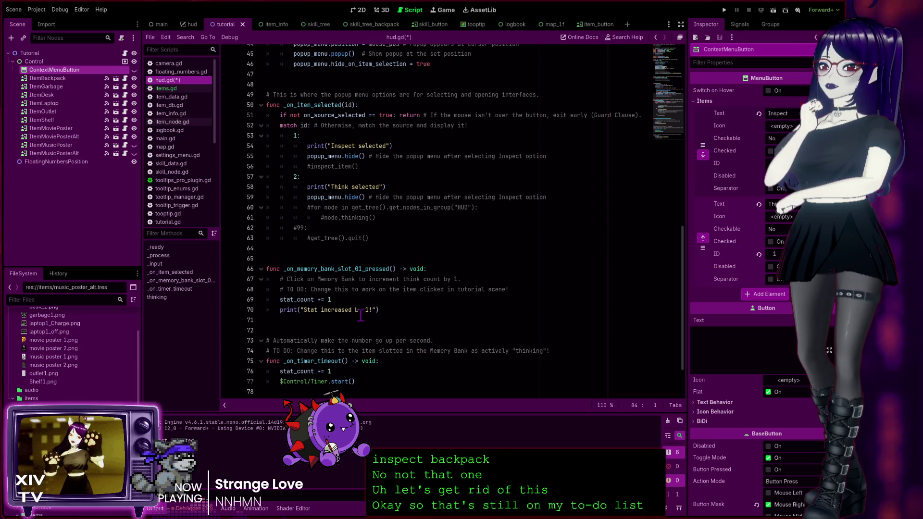
scroll(370, 315, up, 4)
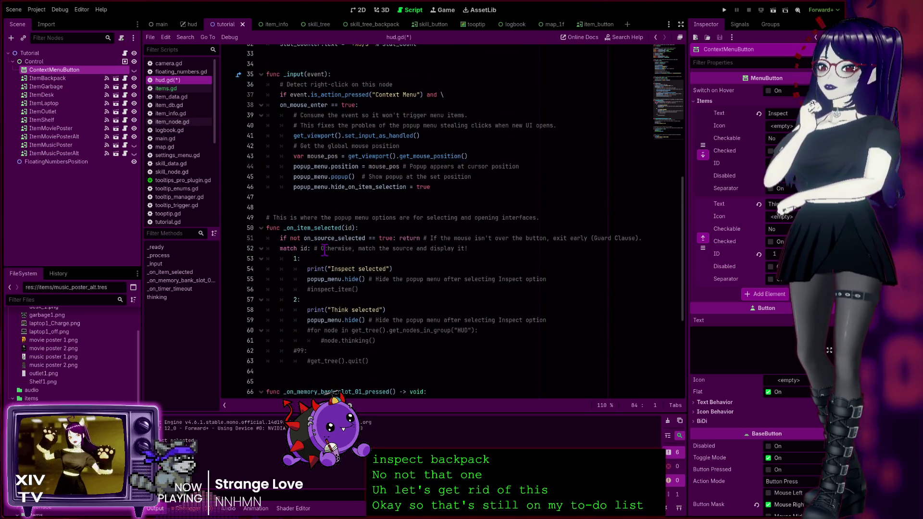
scroll(359, 227, up, 3)
scroll(359, 228, down, 4)
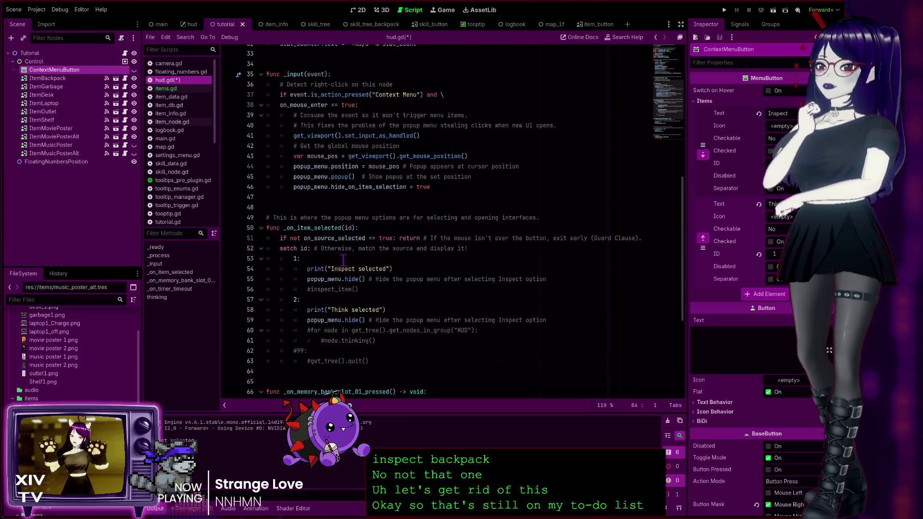
scroll(351, 295, down, 2)
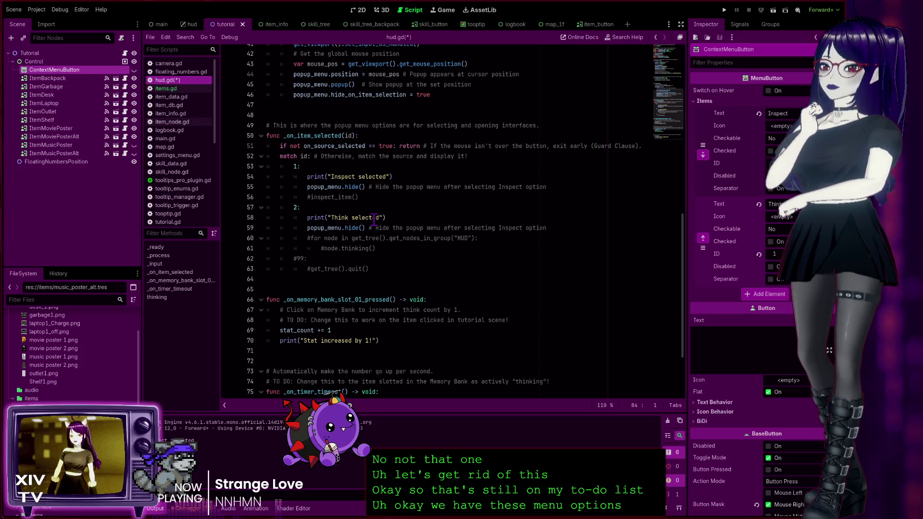
scroll(375, 218, up, 3)
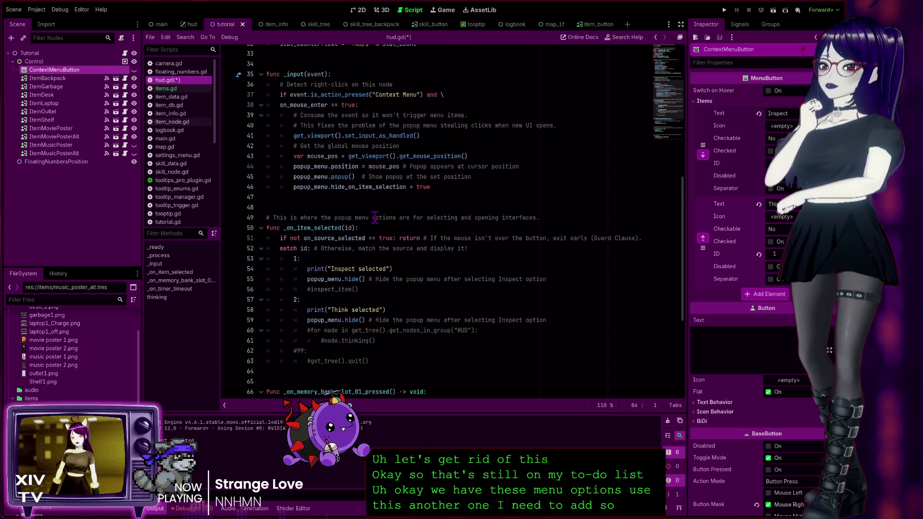
scroll(377, 330, down, 4)
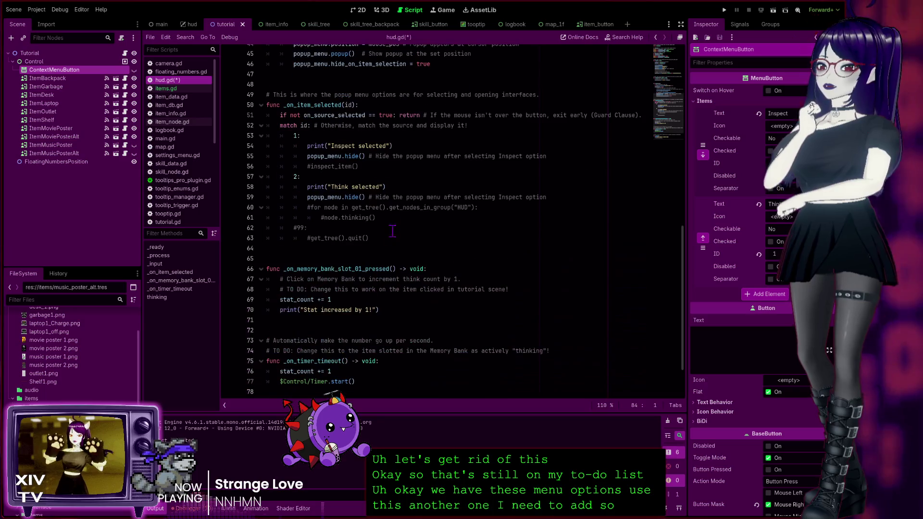
click(383, 218)
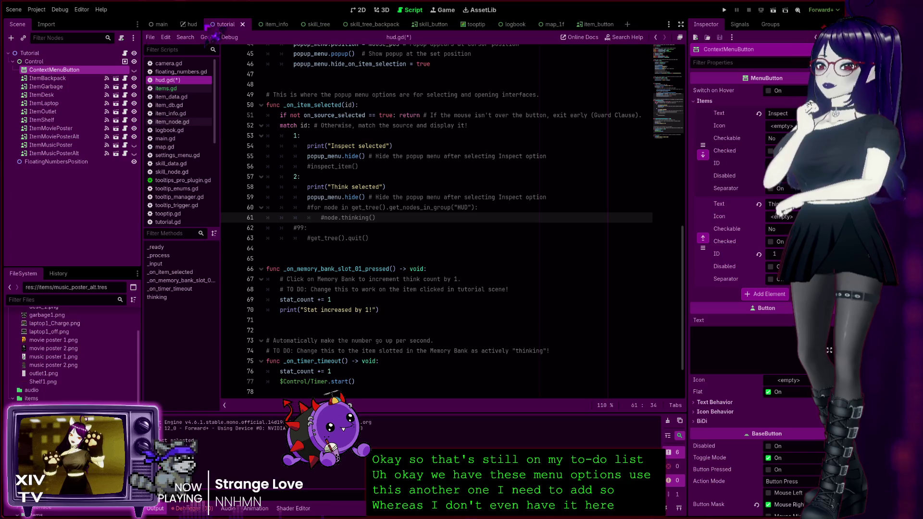
Run the game, try an entry in the backpack's popup menu, then stop with F8.
click(724, 9)
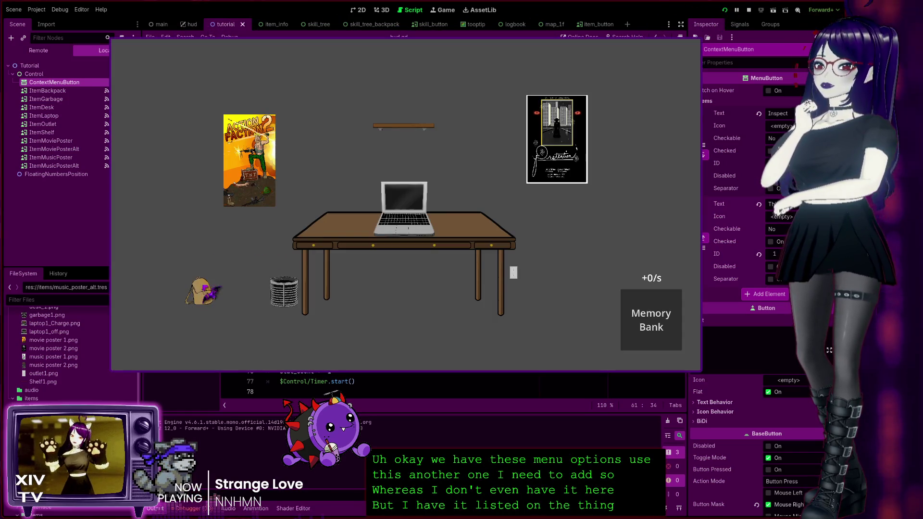
right_click(204, 284)
click(216, 303)
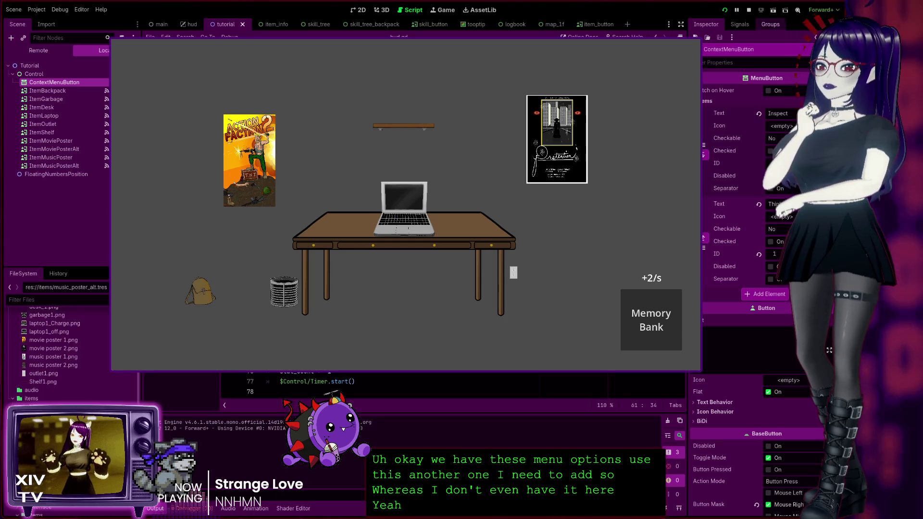
key(F8)
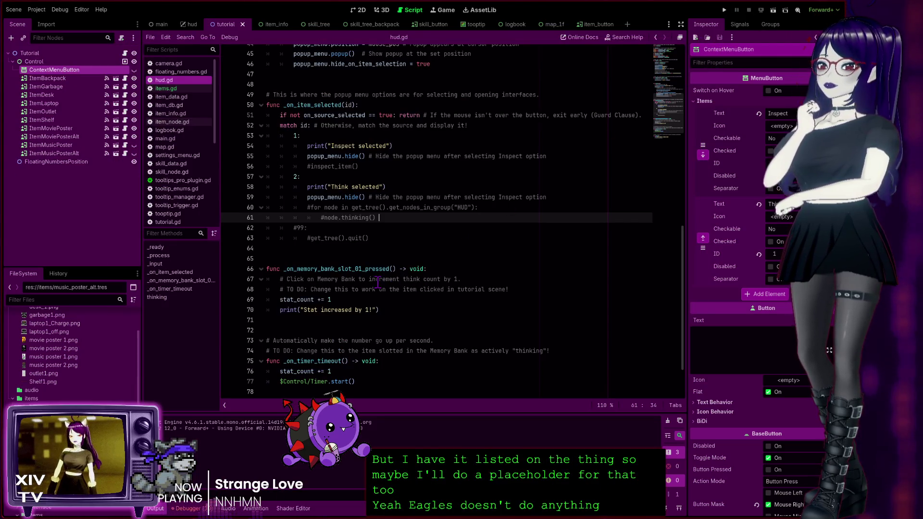
Add case 3 printing "Use selected", then run with F5 and open the backpack's menu.
key(Return)
text(3:)
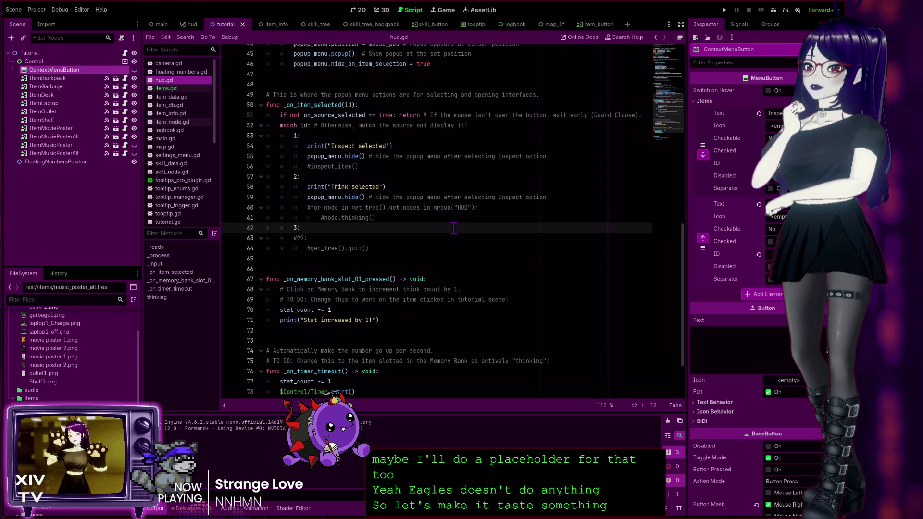
key(Return)
text(prin)
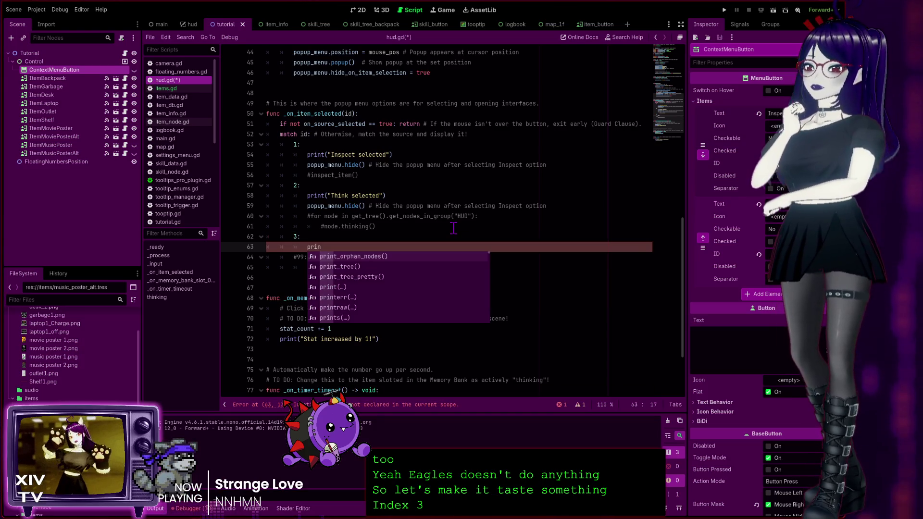
text(t)
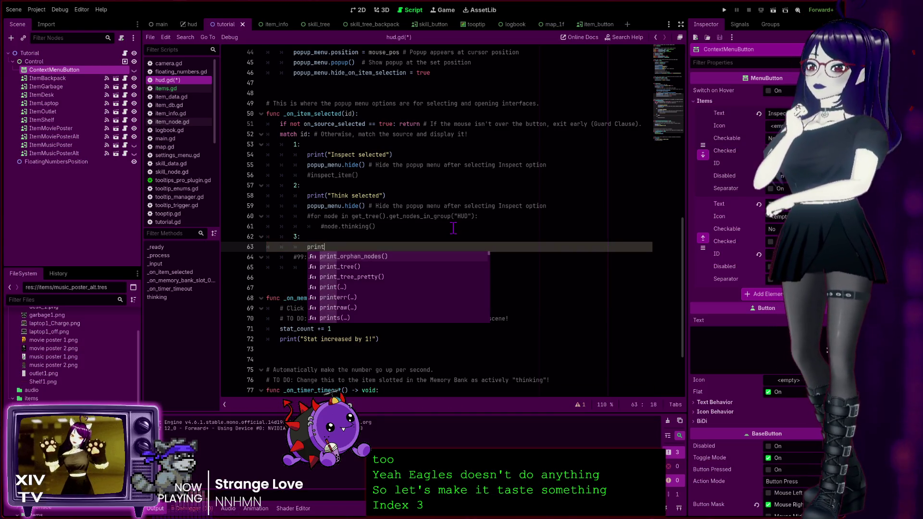
text((")
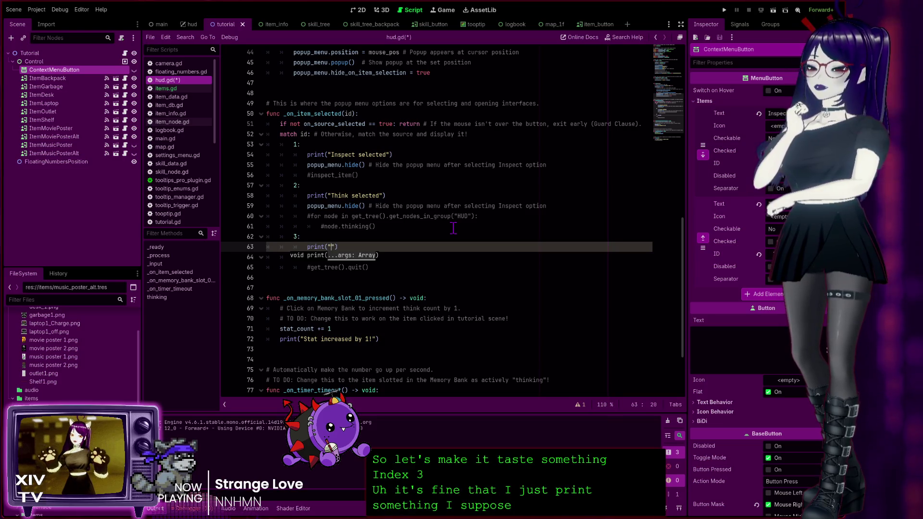
text(Use selec)
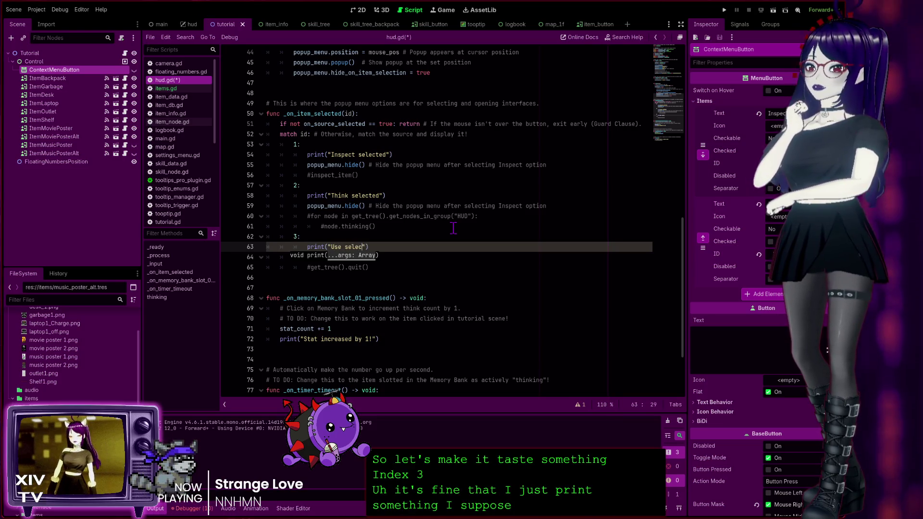
text(ted)
key(Up)
key(Up)
key(Up)
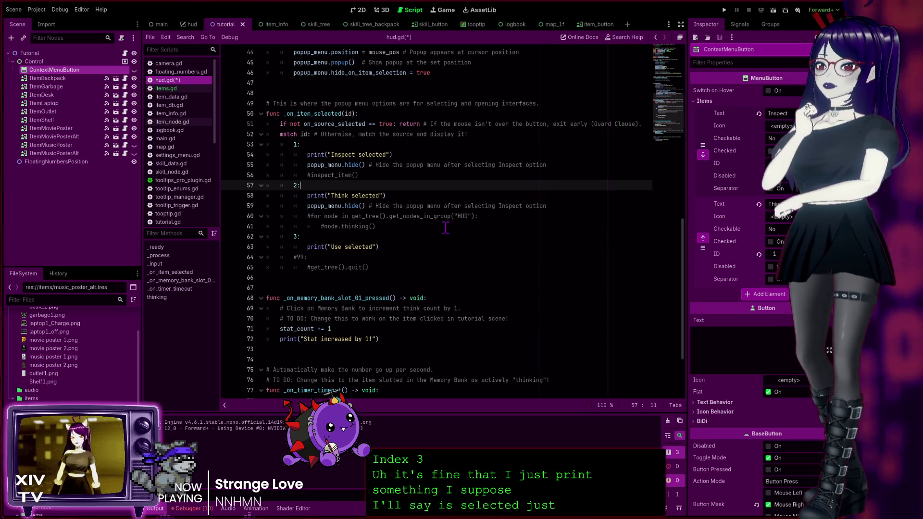
key(F5)
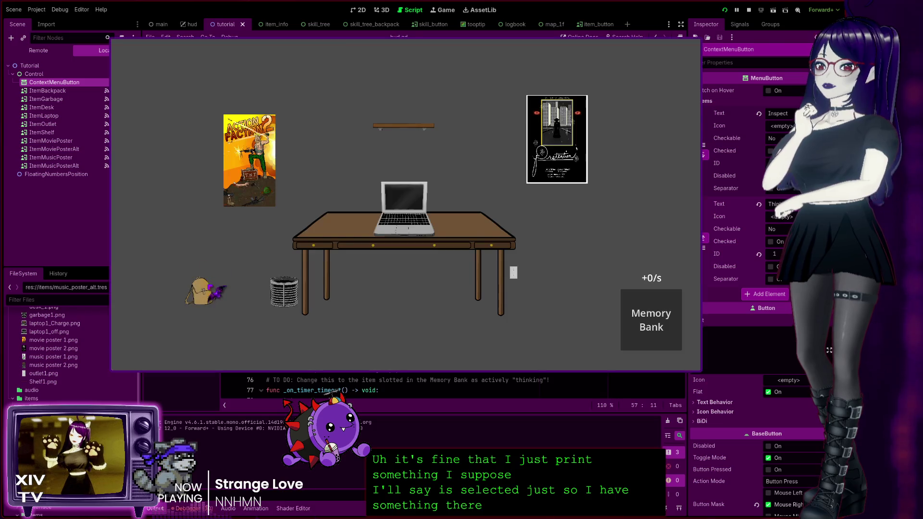
click(208, 285)
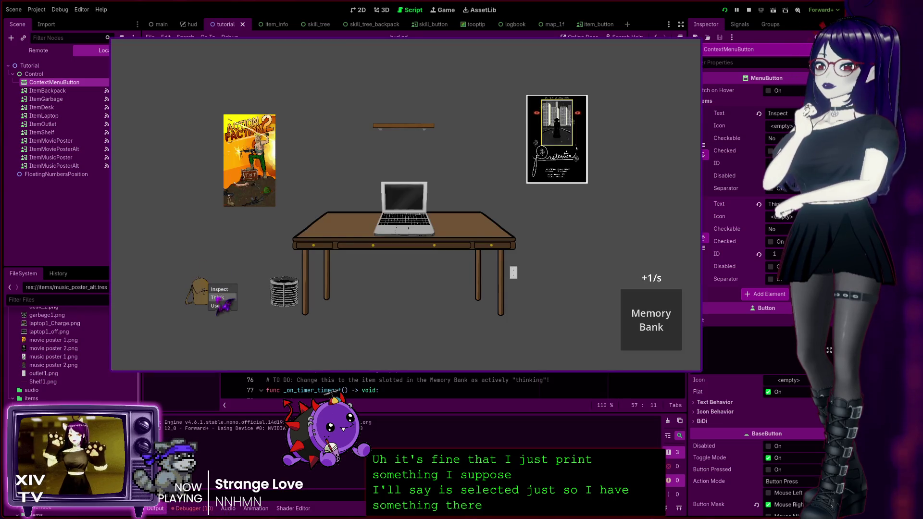
Pick an entry from the backpack's Inspect/Think/Use popup in the running game, then stop the game.
click(217, 307)
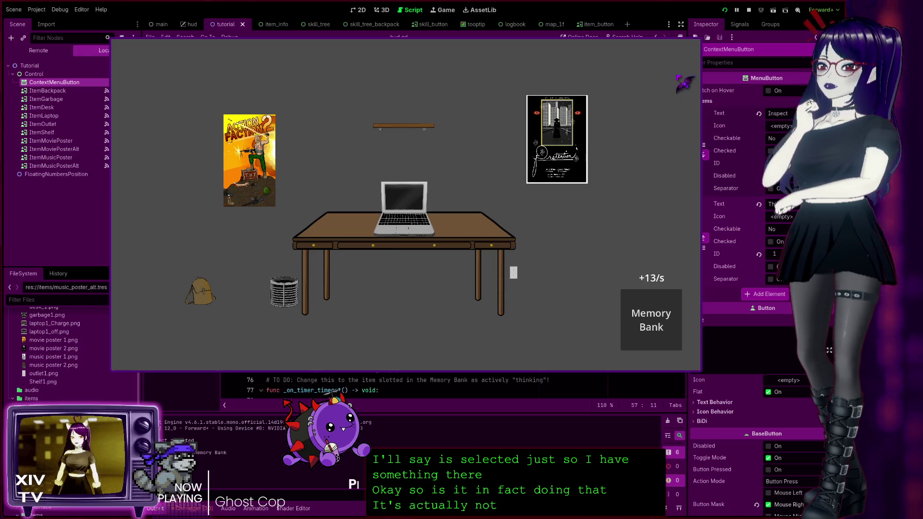
click(748, 10)
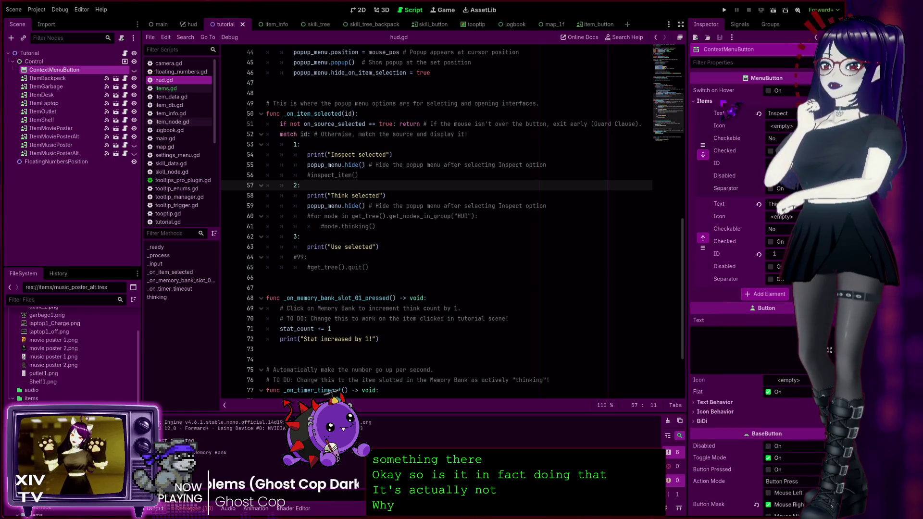
scroll(391, 186, up, 8)
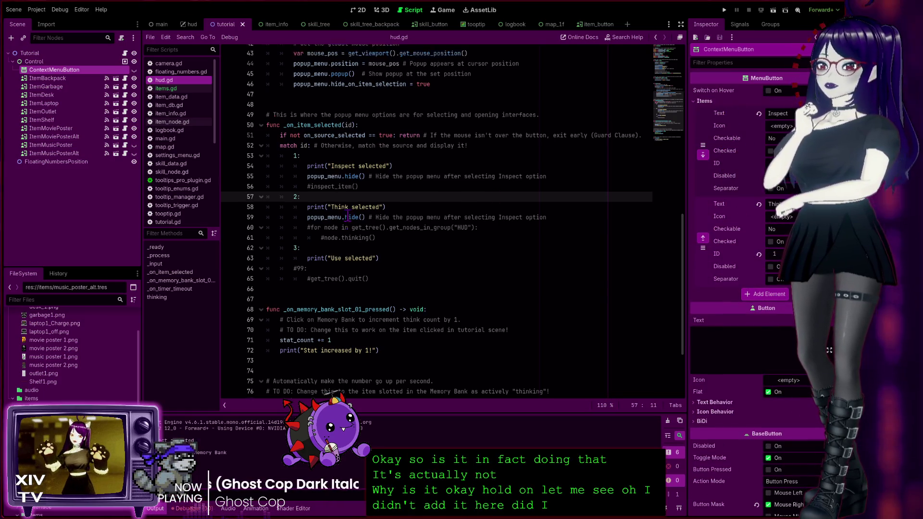
scroll(391, 186, up, 4)
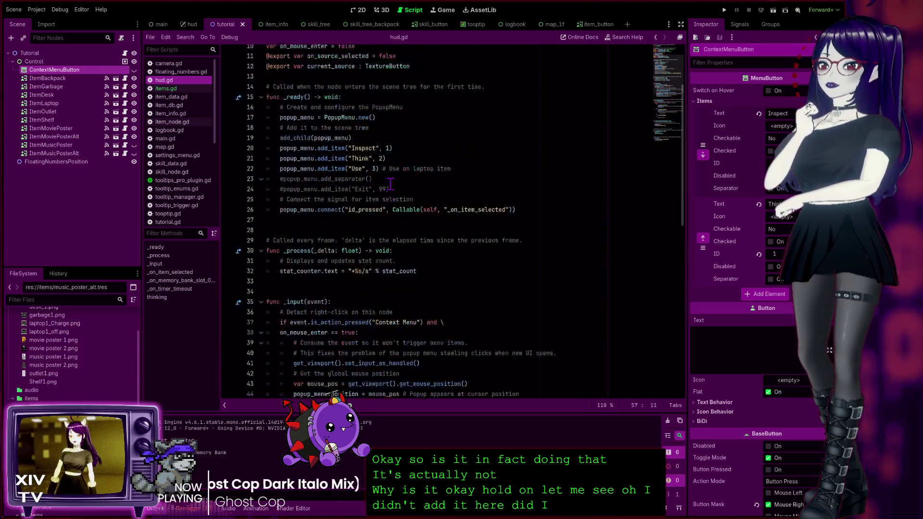
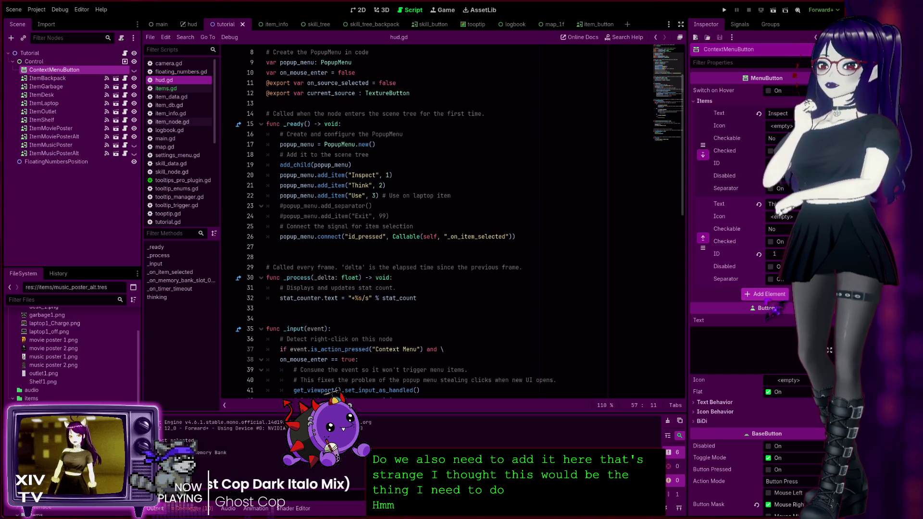
Add a Use entry after Inspect and Think in the Items list, then run the game to test it.
click(766, 294)
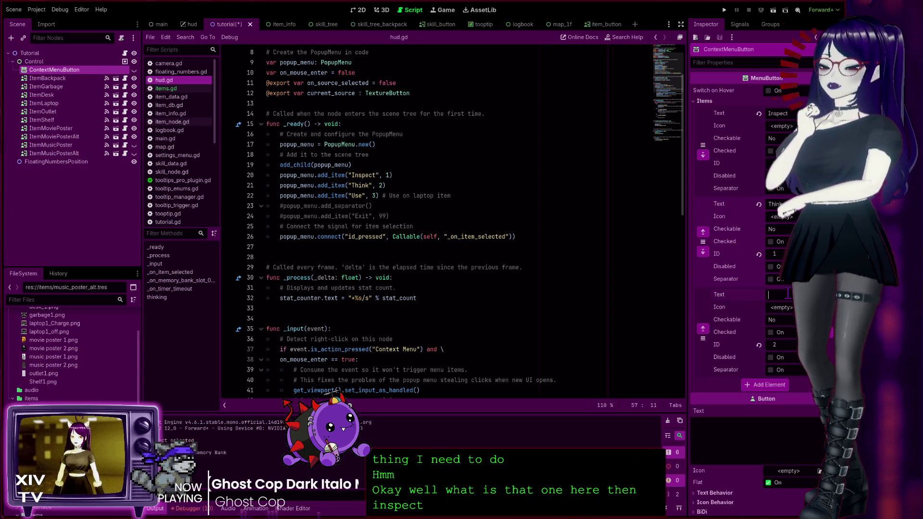
text(Use)
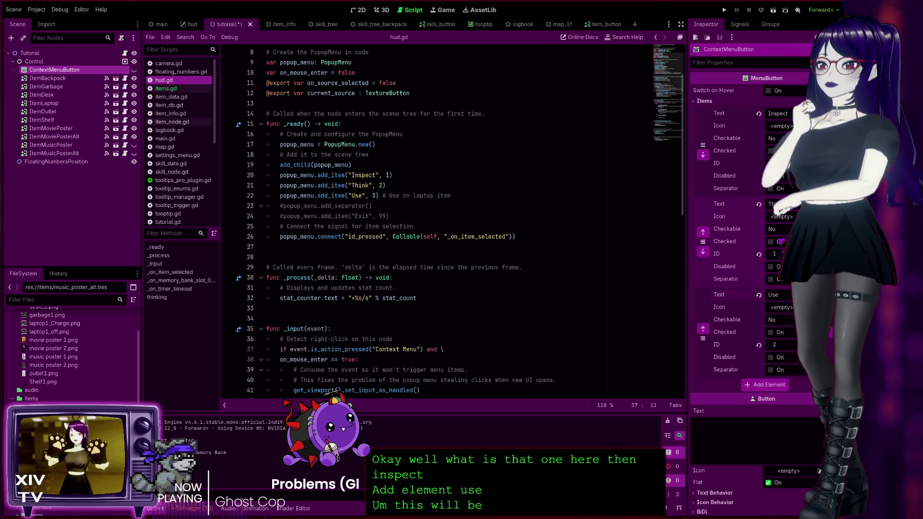
scroll(434, 291, down, 8)
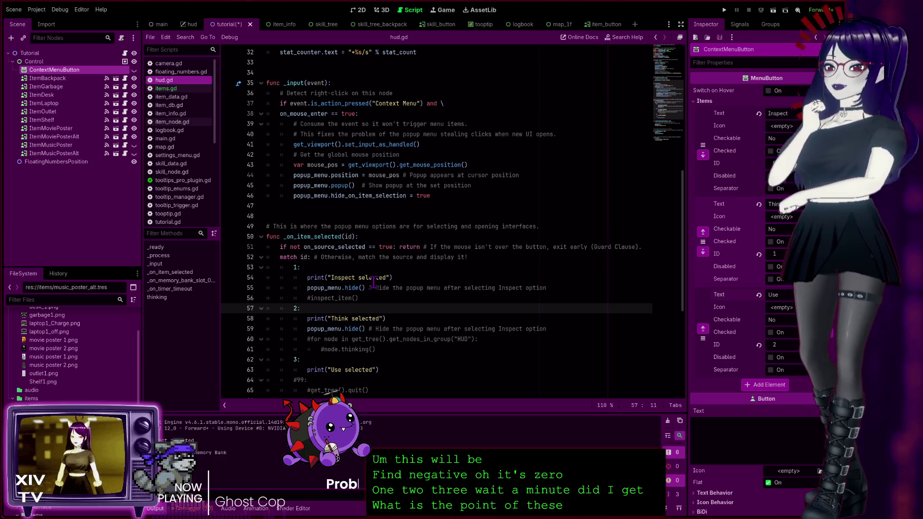
scroll(390, 283, down, 3)
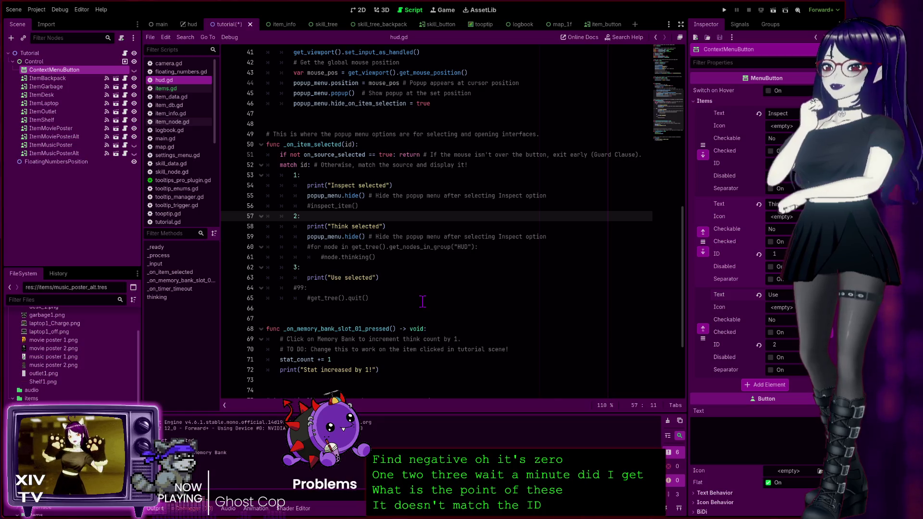
scroll(423, 302, up, 3)
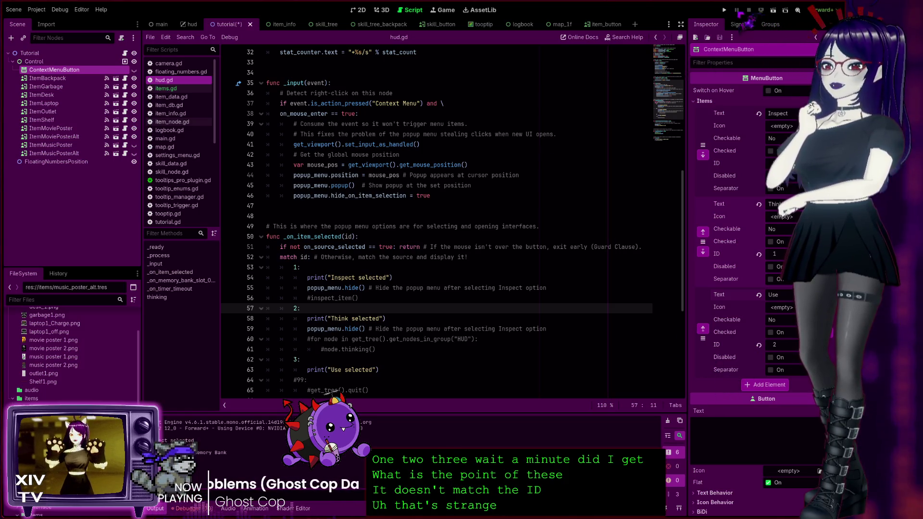
click(725, 9)
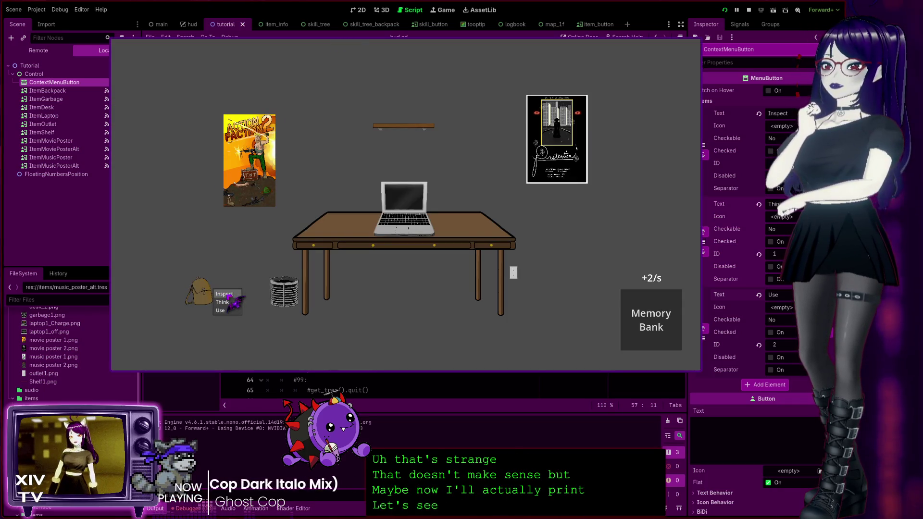
click(205, 298)
click(211, 299)
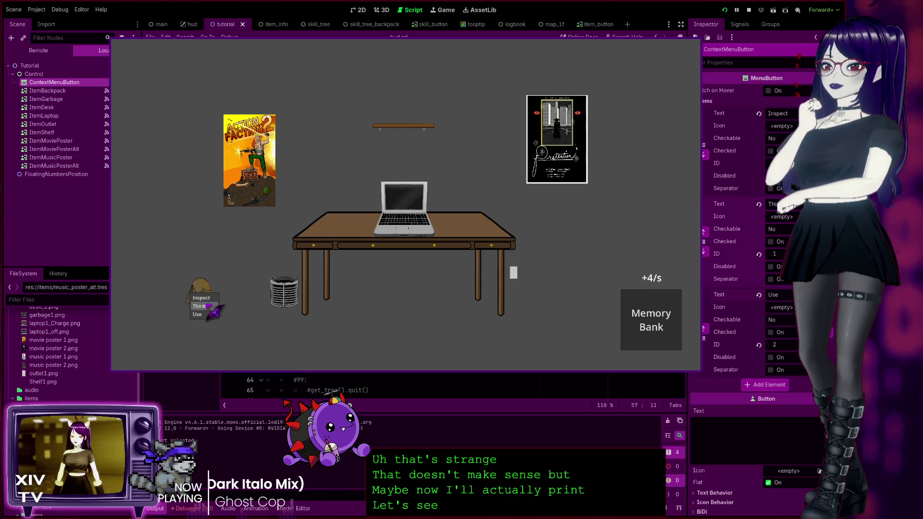
click(210, 299)
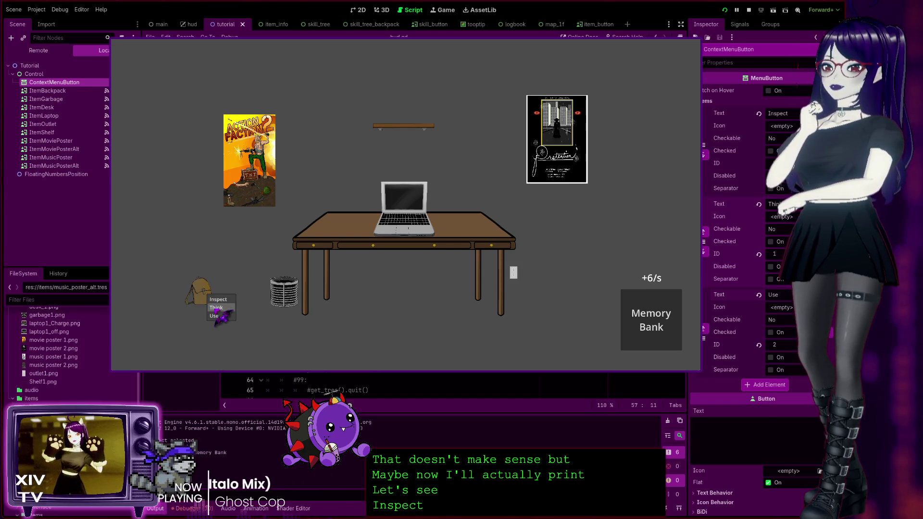
click(215, 307)
click(214, 300)
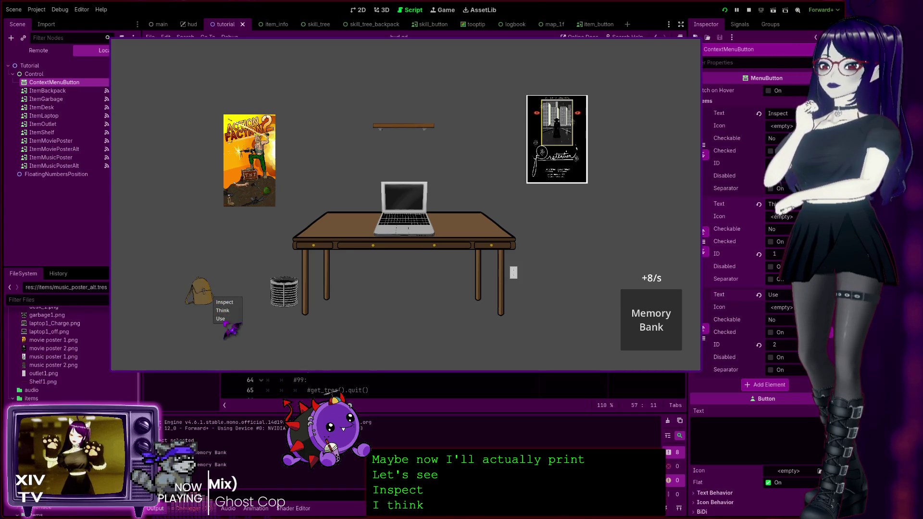
click(226, 323)
click(207, 296)
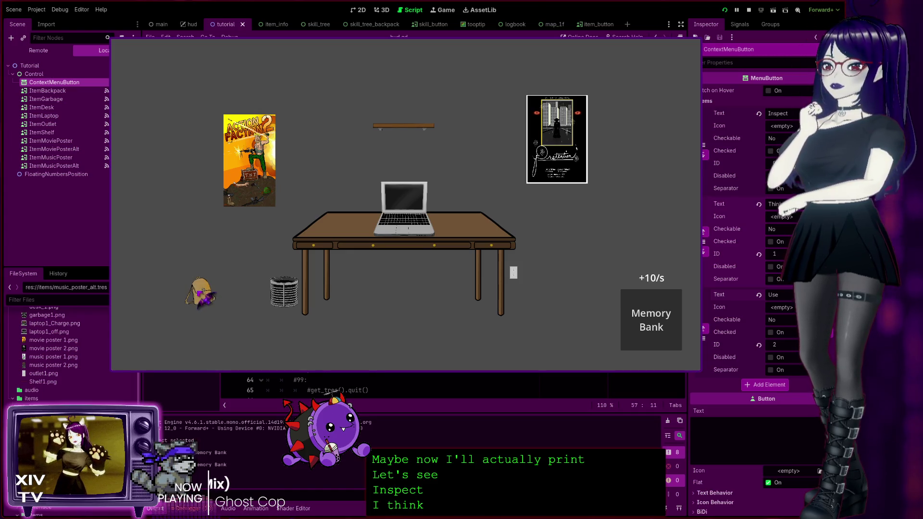
click(217, 319)
click(749, 9)
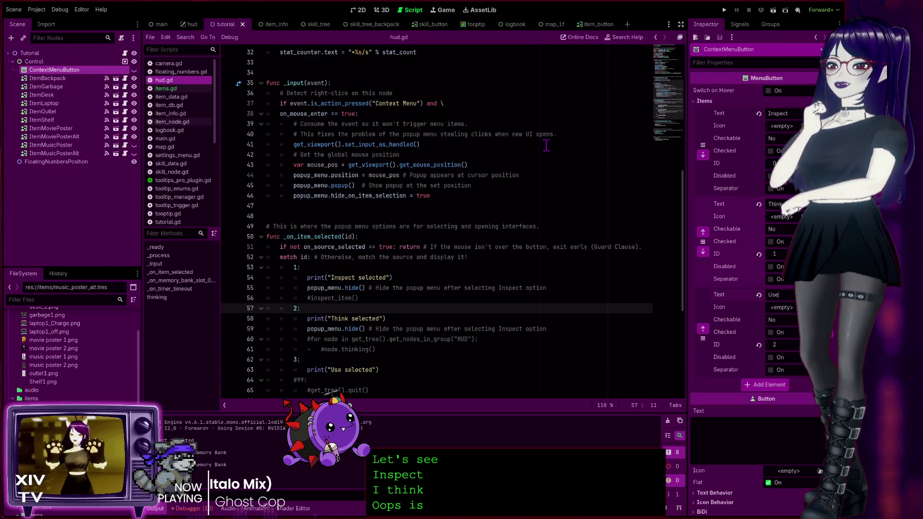
Change the word Inspect to Think in line 59's comment.
scroll(344, 375, down, 3)
click(381, 246)
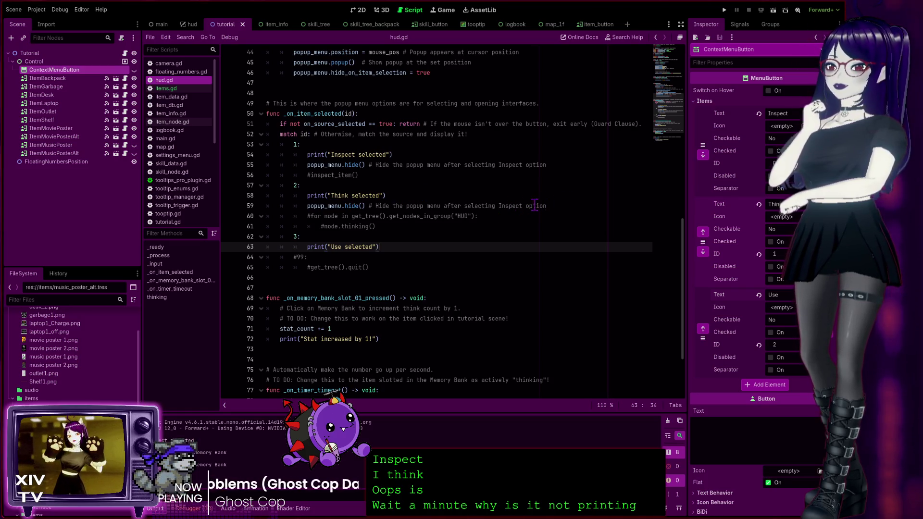
double_click(507, 206)
text(Th)
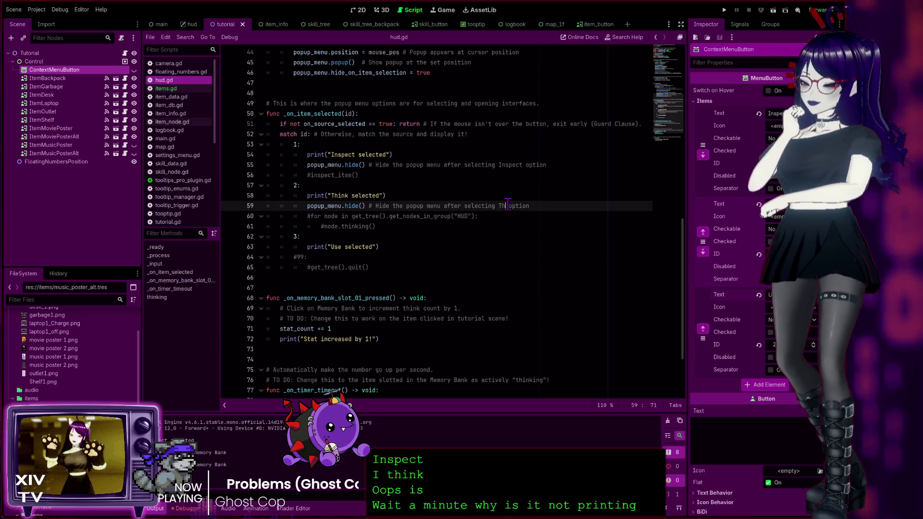
text(ink)
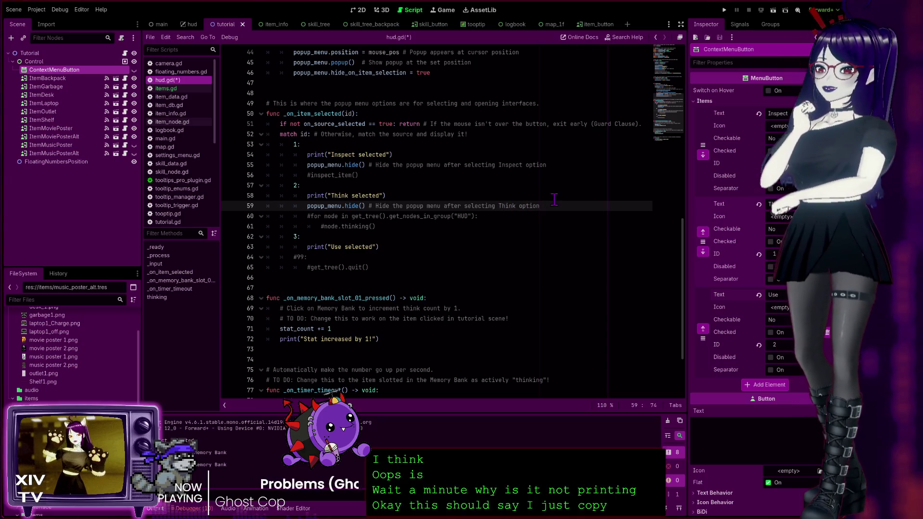
Copy the popup_menu.hide() line under case 3:, comment it 'Use option', and save hud.gd.
drag(549, 205, 301, 206)
key(ctrl+c)
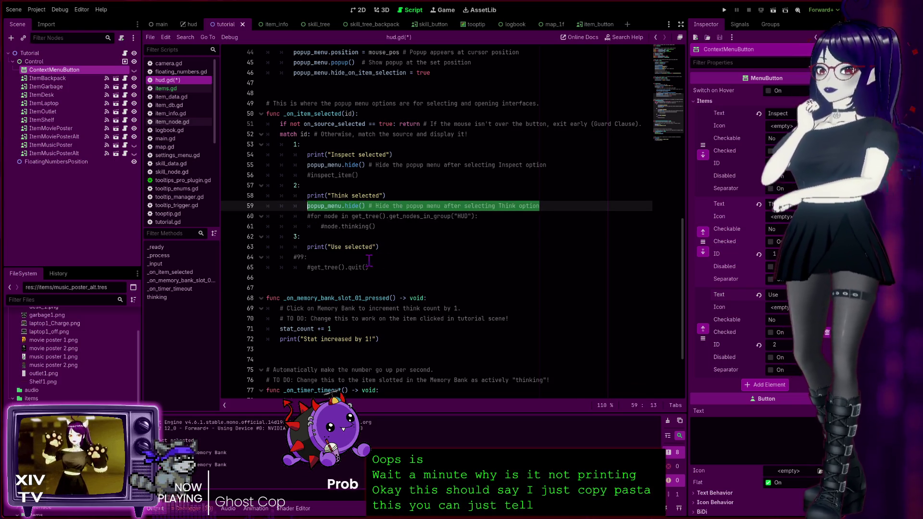
click(327, 238)
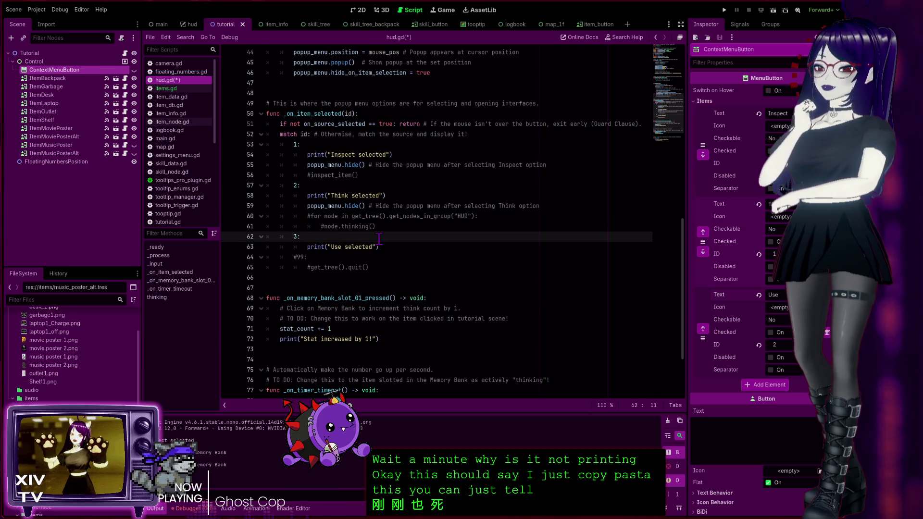
key(Return)
key(ctrl+v)
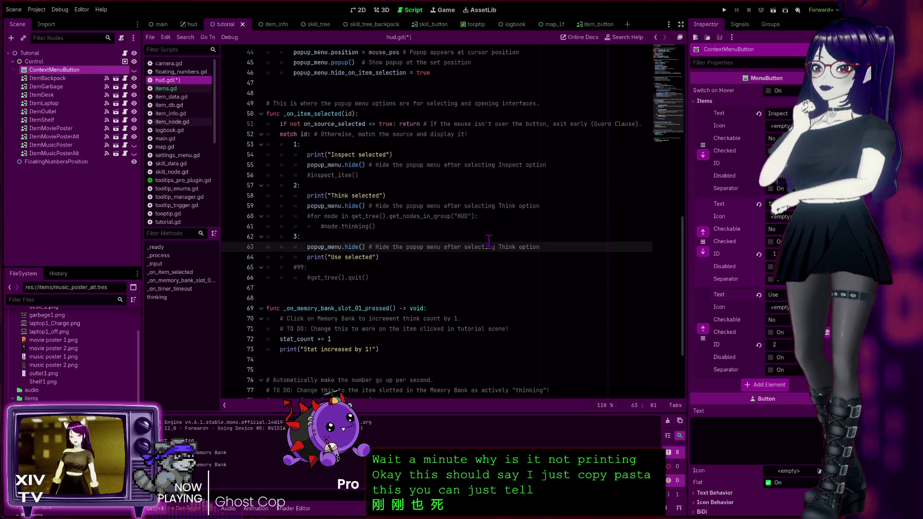
click(502, 246)
key(Delete)
text(Use)
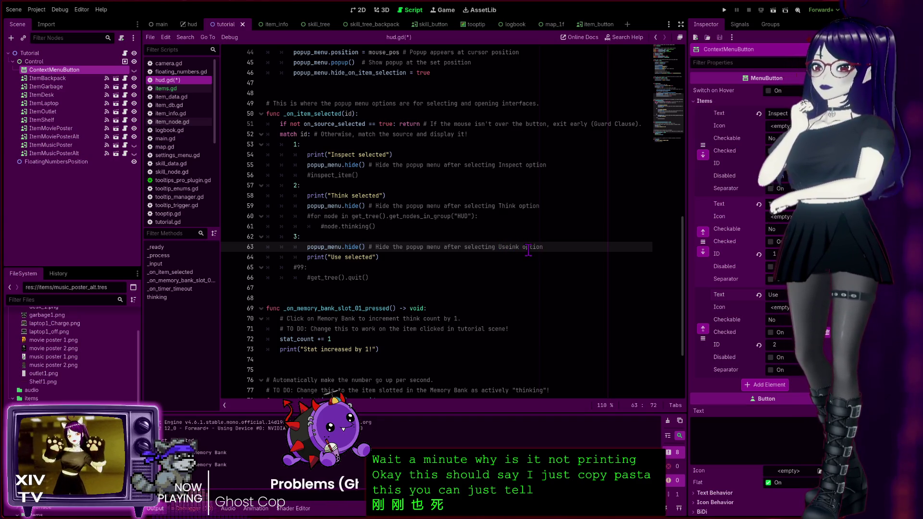
key(Delete)
key(Delete)
key(Delete)
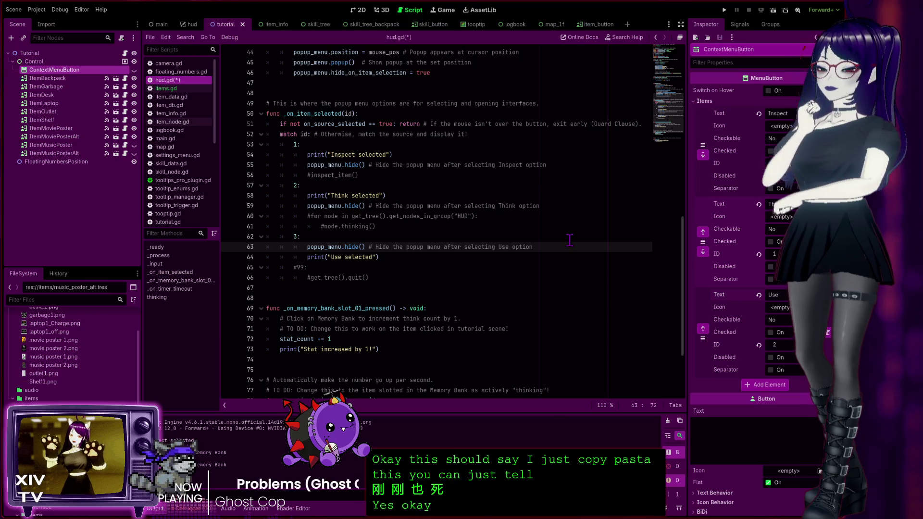
key(ctrl+s)
click(412, 258)
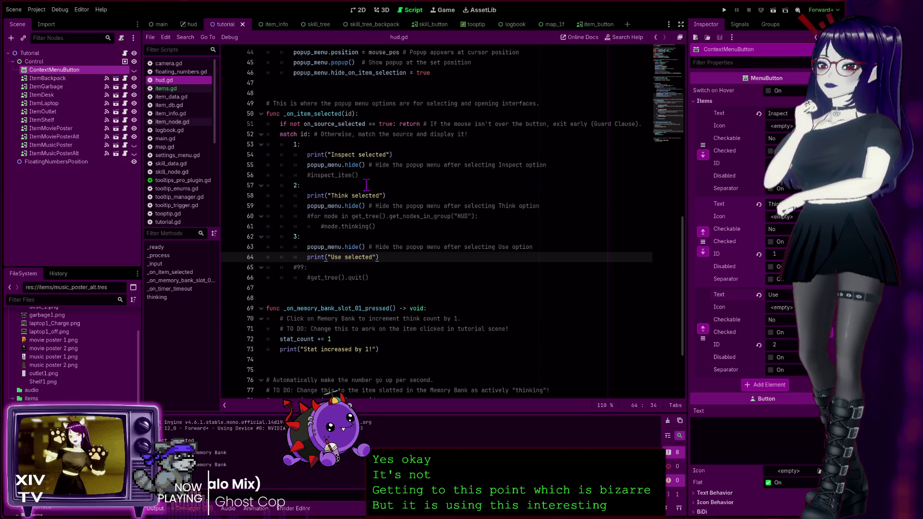
Review hud.gd's popup menu code up from the Inspect case on line 53, then switch to items.gd.
scroll(365, 185, up, 3)
click(297, 236)
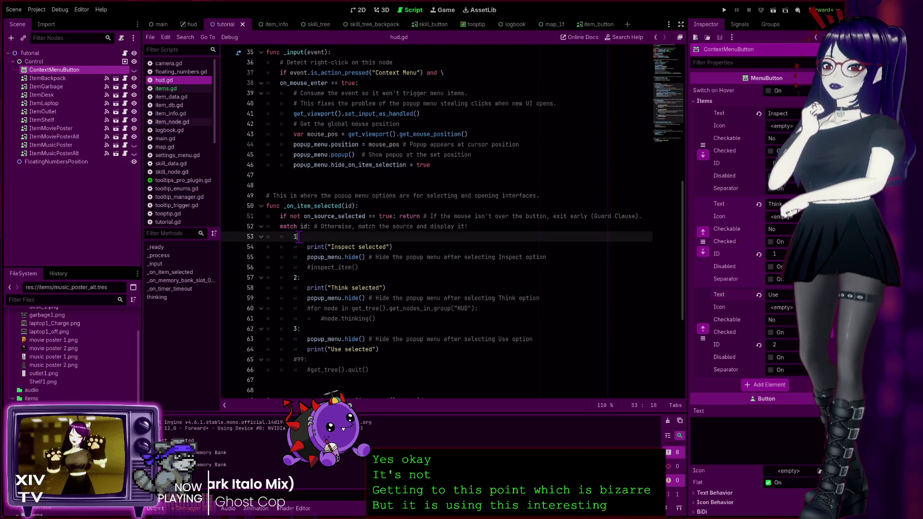
scroll(297, 237, up, 12)
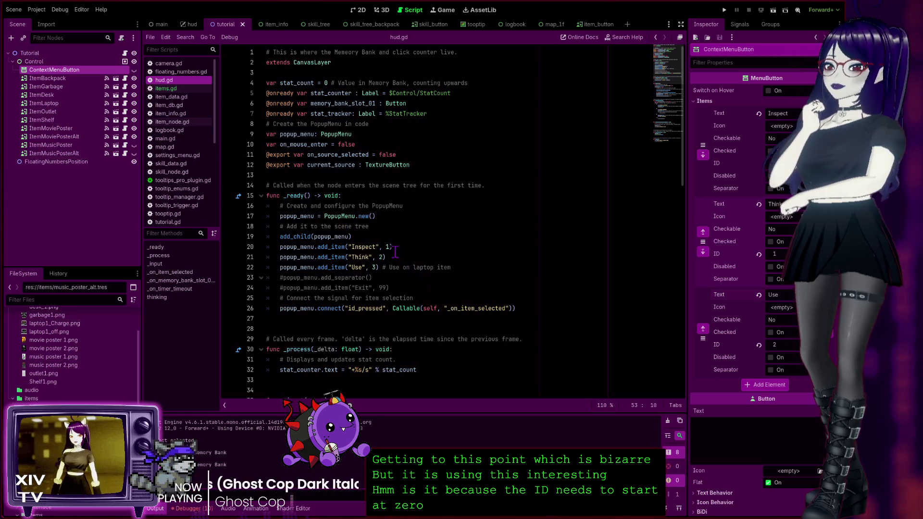
scroll(388, 247, down, 3)
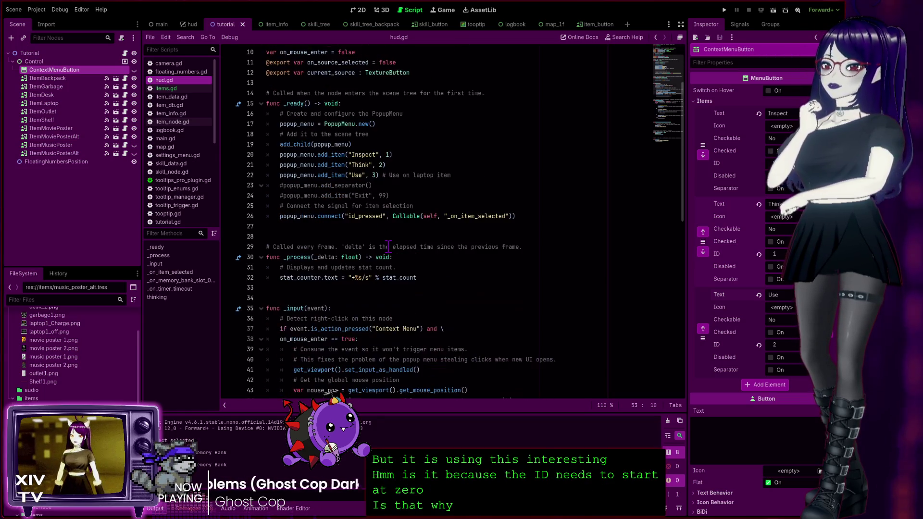
scroll(389, 245, up, 2)
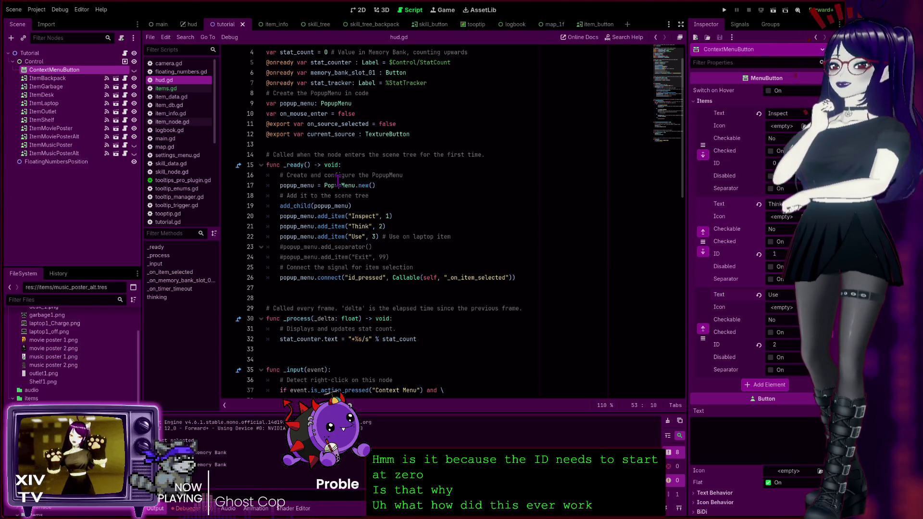
click(166, 88)
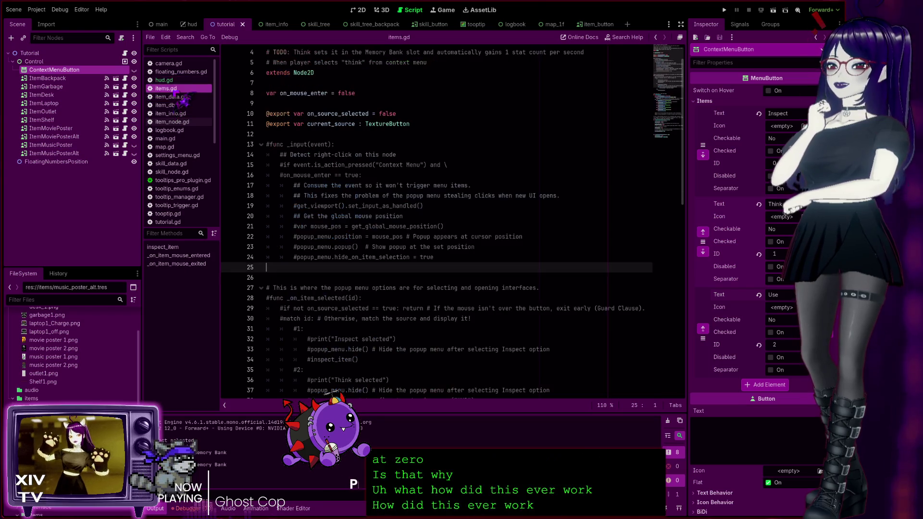
scroll(465, 243, down, 5)
scroll(462, 239, up, 5)
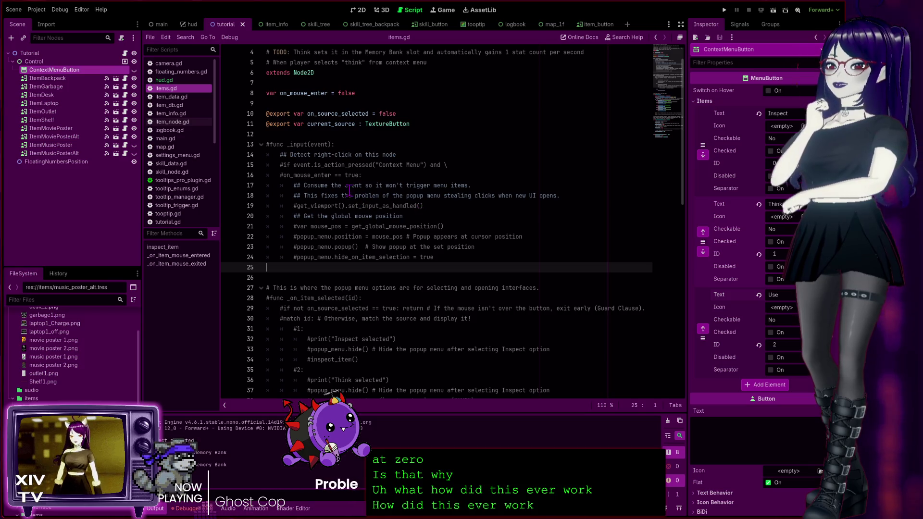
scroll(350, 190, down, 3)
scroll(358, 217, down, 2)
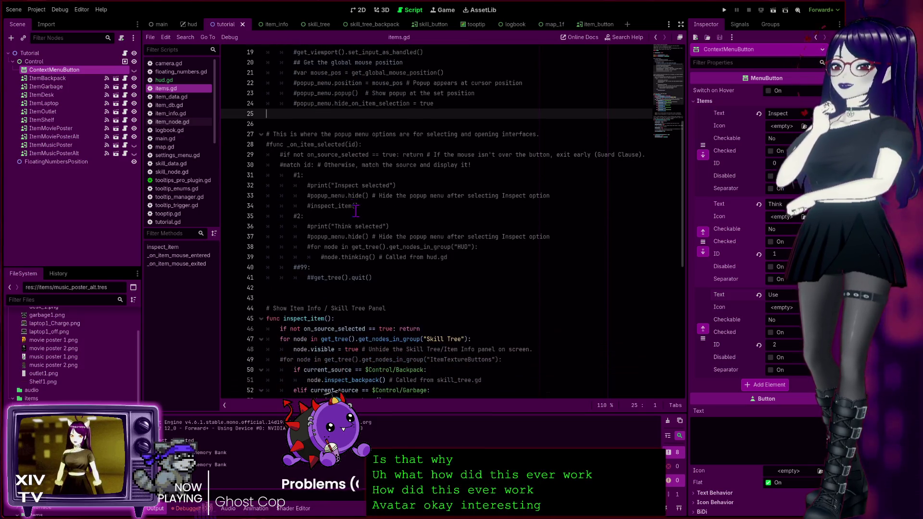
scroll(437, 185, up, 6)
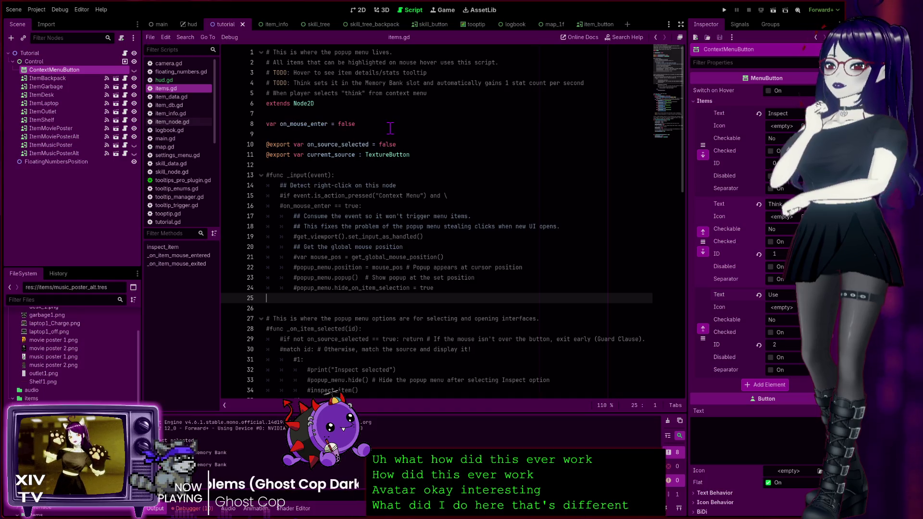
scroll(357, 127, down, 16)
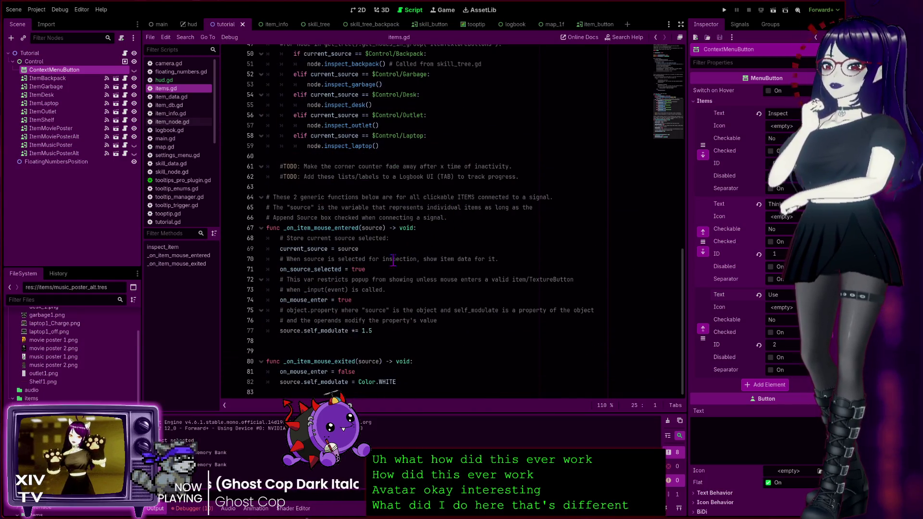
click(367, 373)
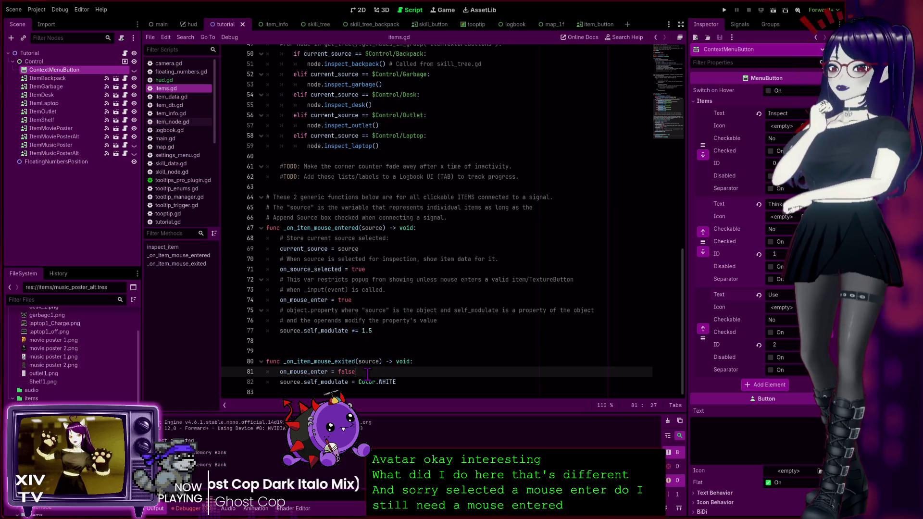
scroll(393, 356, up, 12)
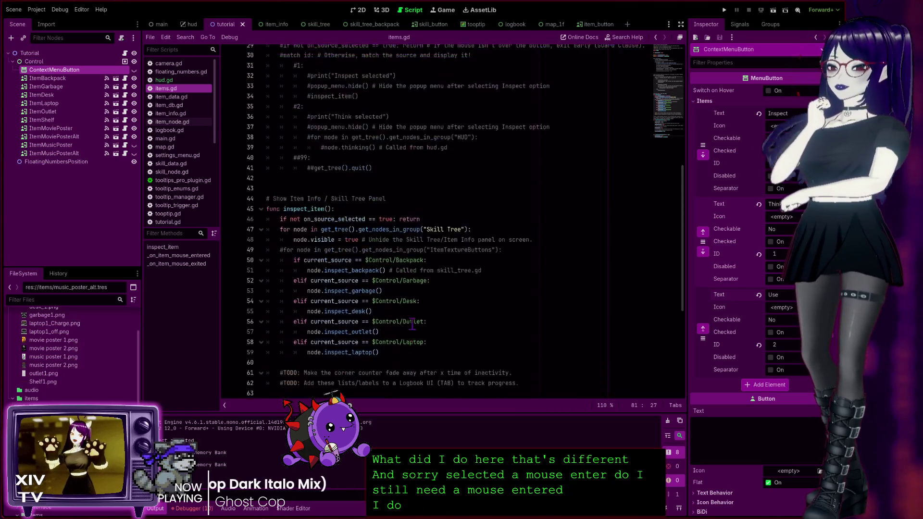
scroll(405, 298, down, 12)
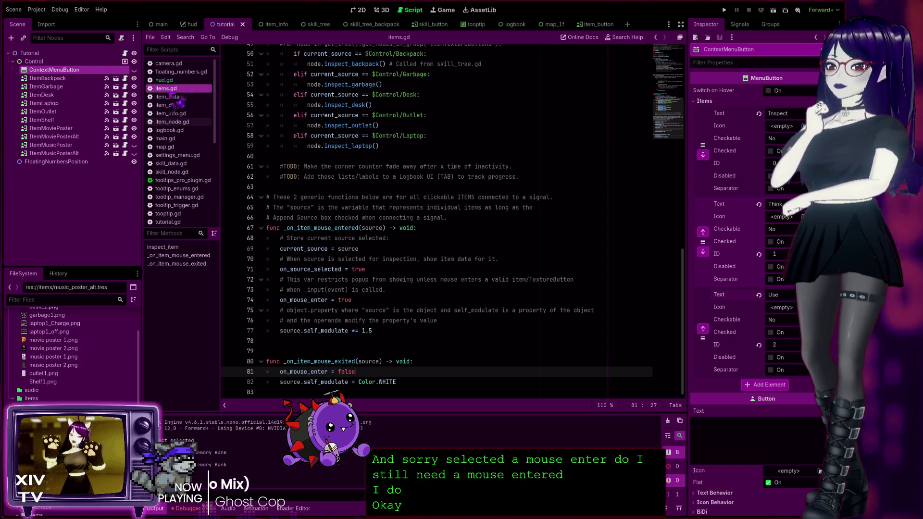
click(164, 80)
scroll(407, 288, down, 8)
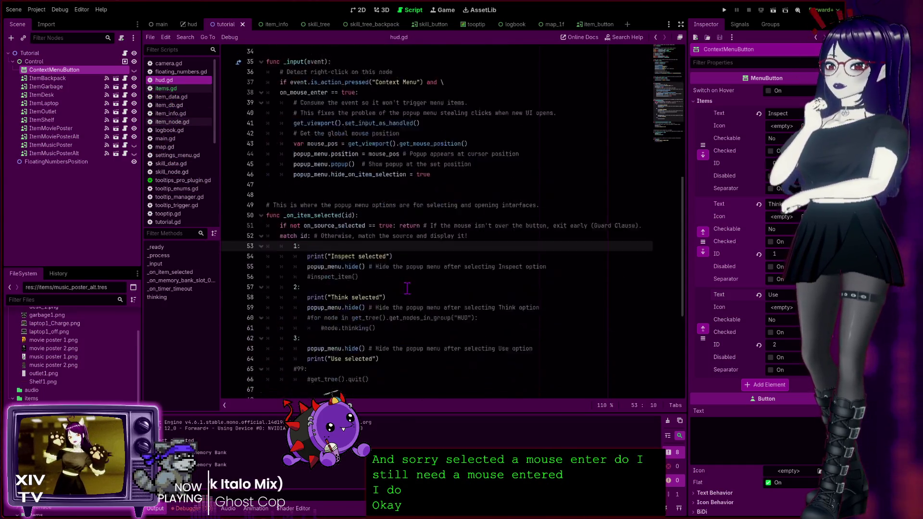
scroll(407, 288, down, 7)
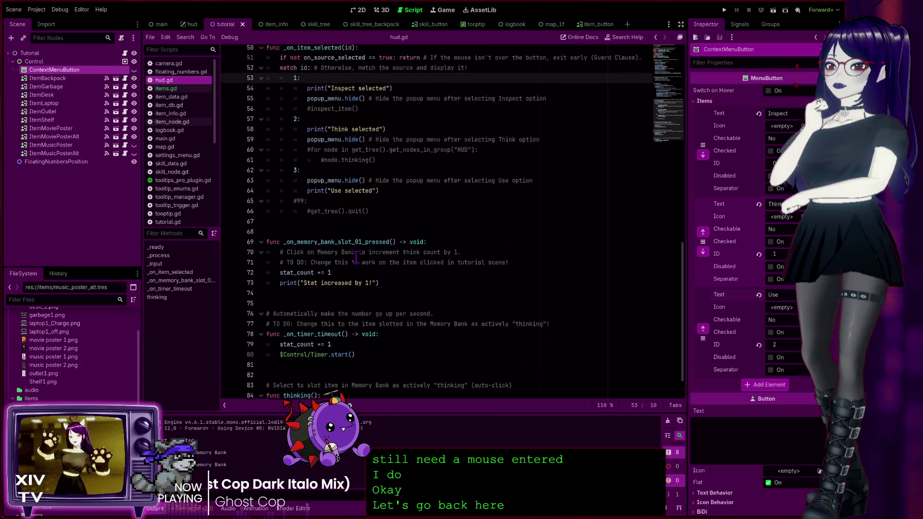
scroll(355, 259, up, 10)
scroll(356, 259, up, 7)
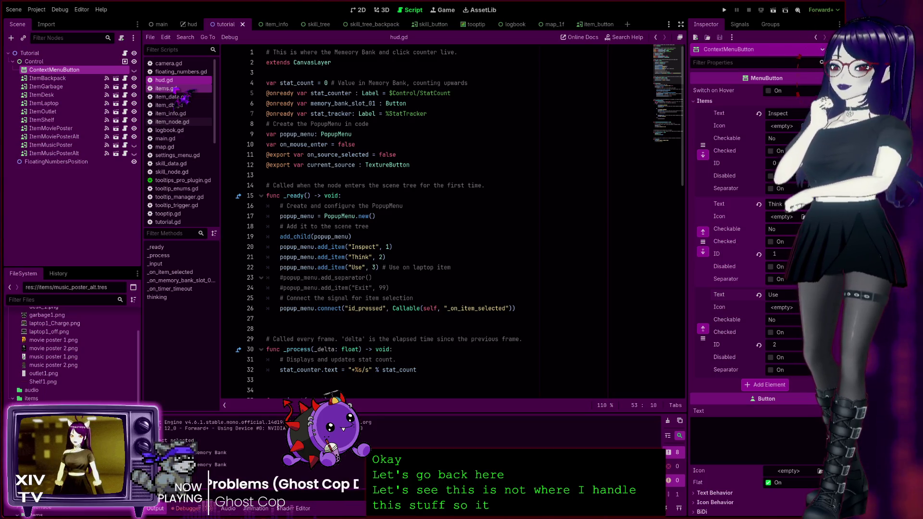
click(167, 89)
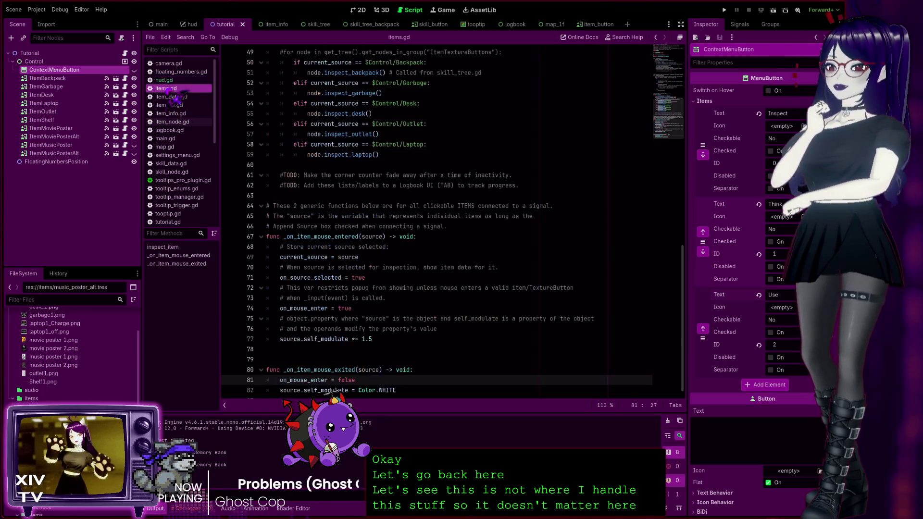
scroll(371, 249, down, 1)
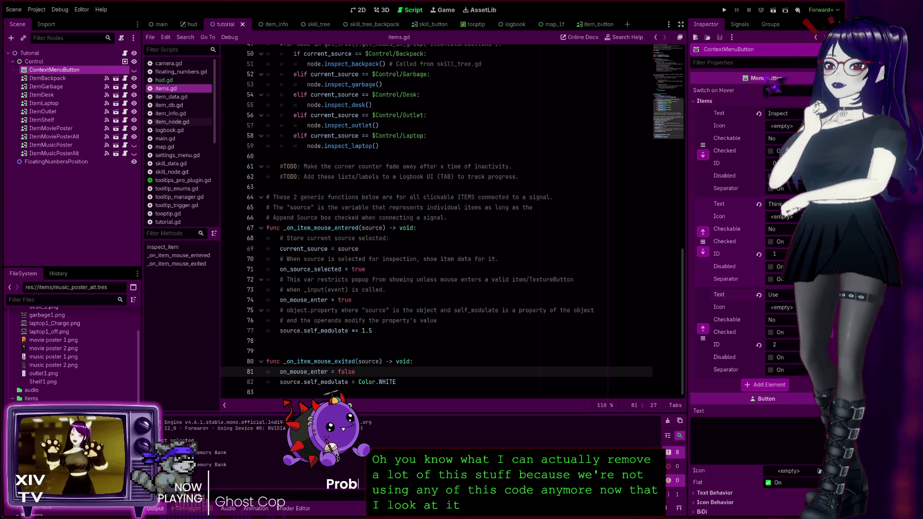
click(740, 25)
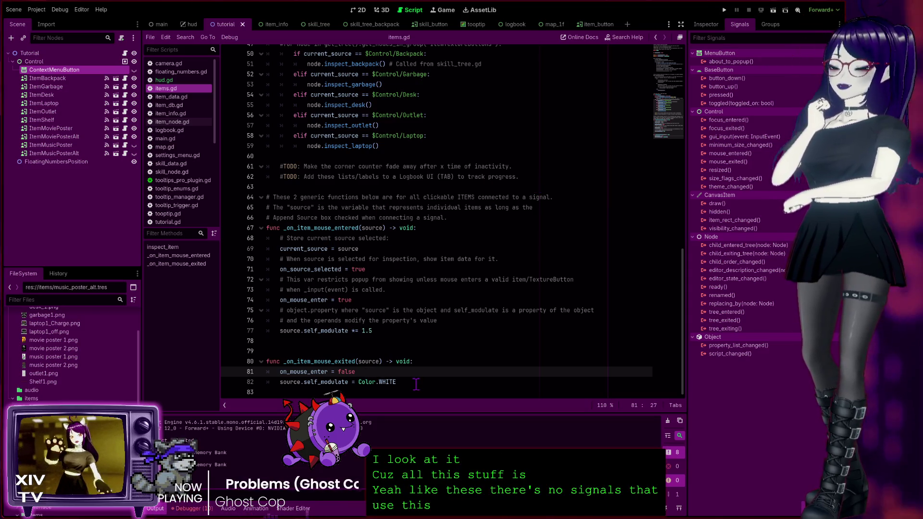
Look over item_node.gd's mouse handlers, then return to items.gd.
click(176, 122)
scroll(409, 336, down, 1)
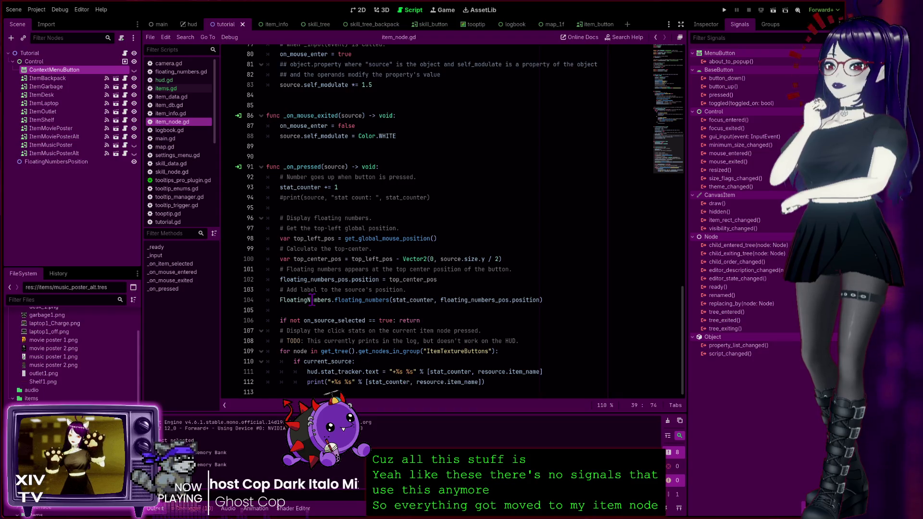
scroll(312, 300, up, 3)
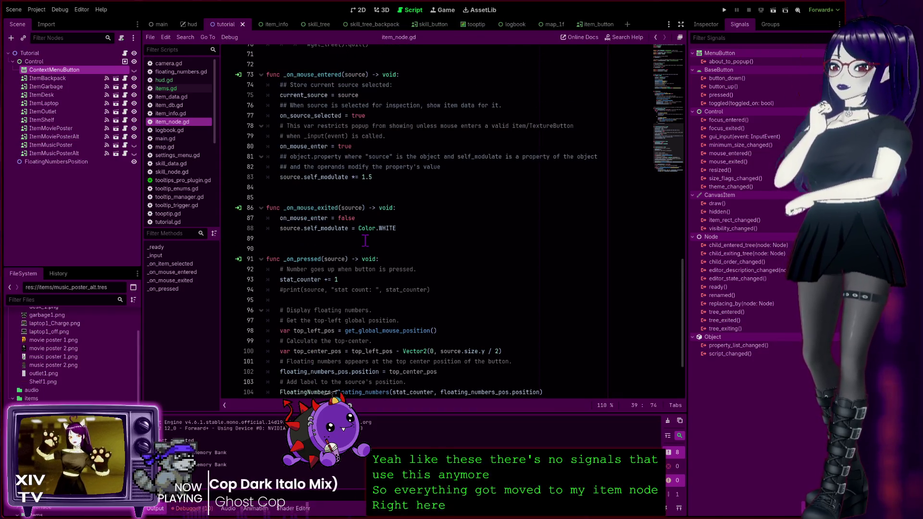
scroll(366, 240, up, 2)
scroll(365, 241, down, 5)
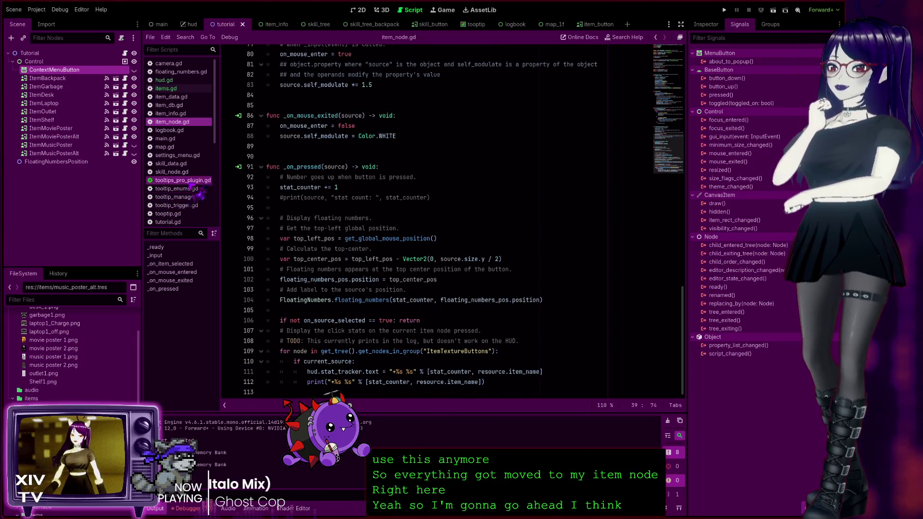
click(166, 88)
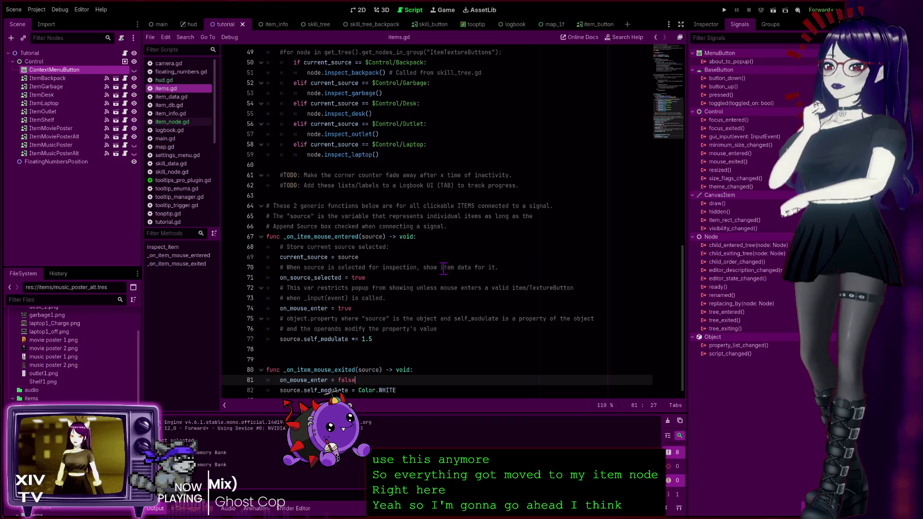
Comment out the mouse-entered and mouse-exited functions on lines 64–82 with Ctrl+K.
scroll(406, 293, up, 5)
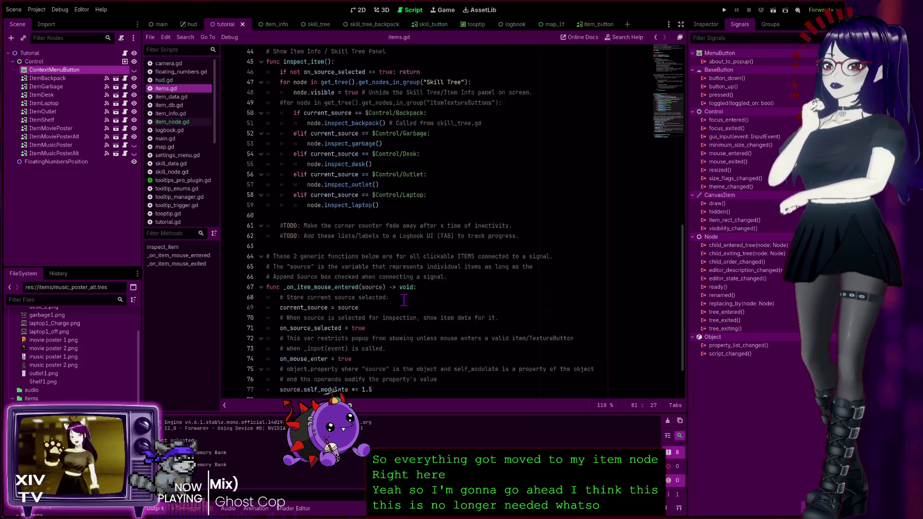
scroll(368, 272, down, 5)
scroll(368, 273, up, 4)
scroll(369, 273, down, 4)
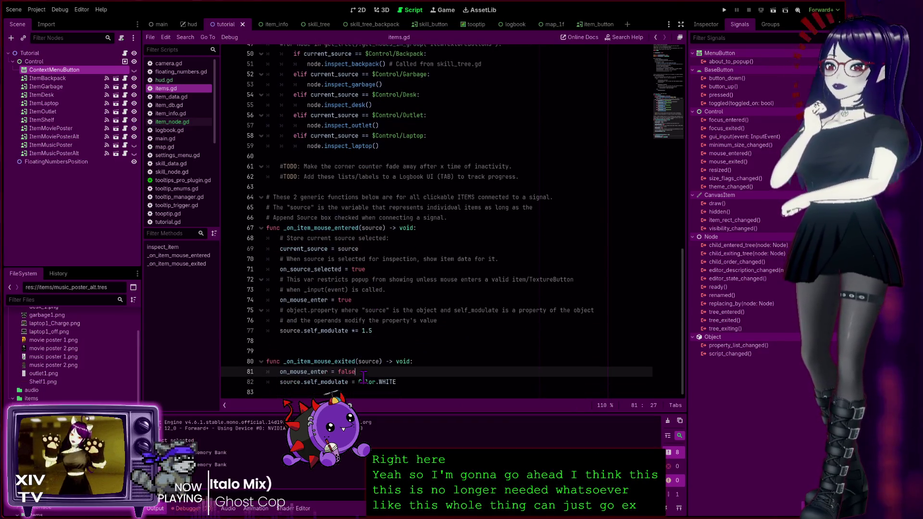
mouse_move(403, 382)
mouse_down()
mouse_move(288, 372)
mouse_move(231, 300)
mouse_move(221, 197)
mouse_up()
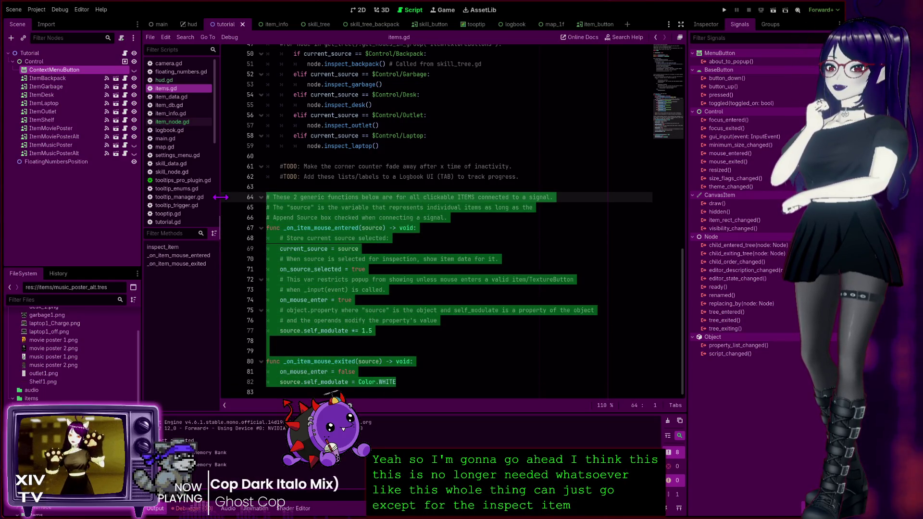
key(ctrl+k)
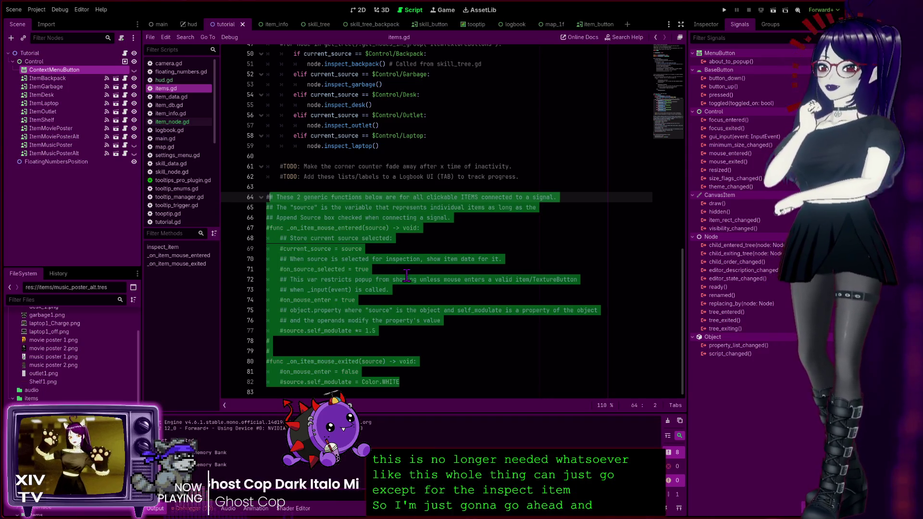
click(406, 280)
Comment out the on_mouse_enter variable on line 8 and save items.gd.
scroll(407, 277, up, 15)
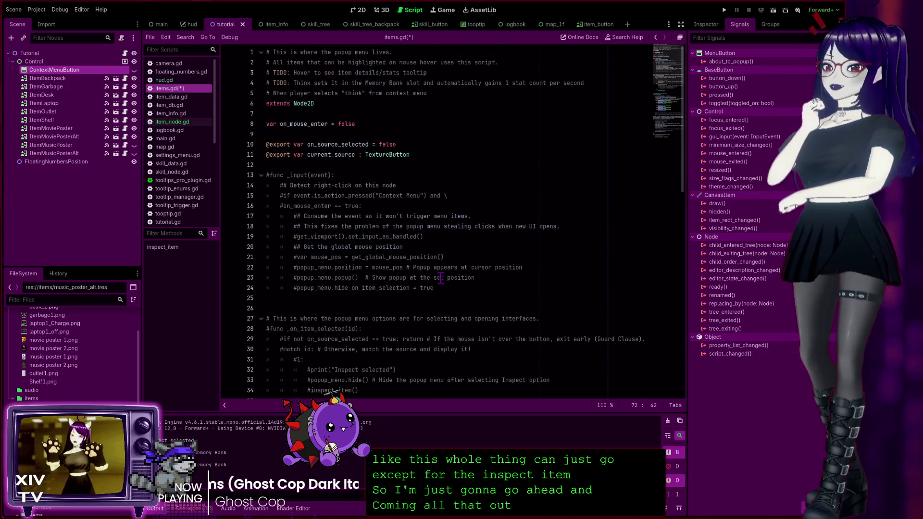
click(364, 124)
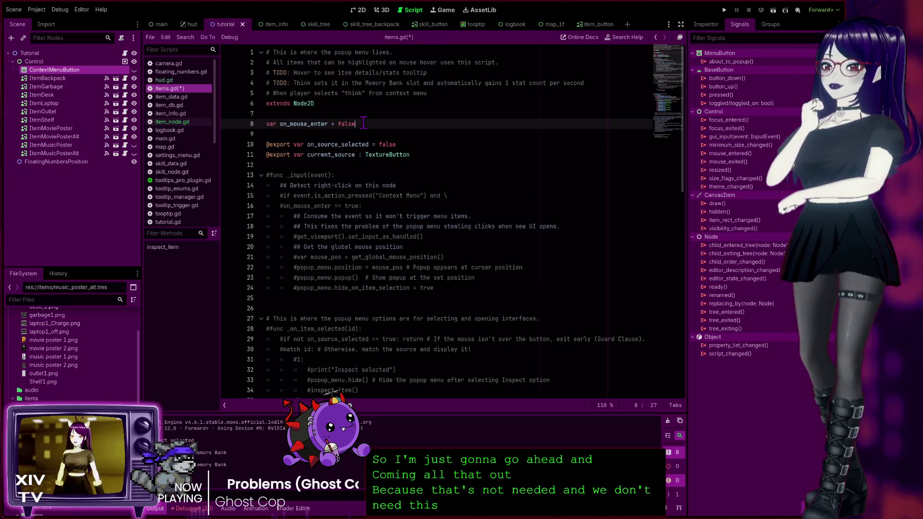
key(ctrl+k)
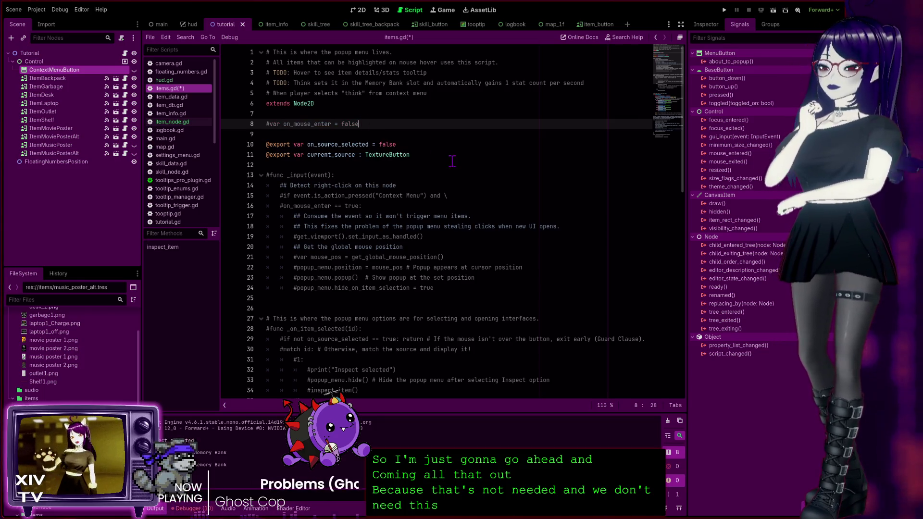
click(447, 155)
scroll(349, 254, down, 15)
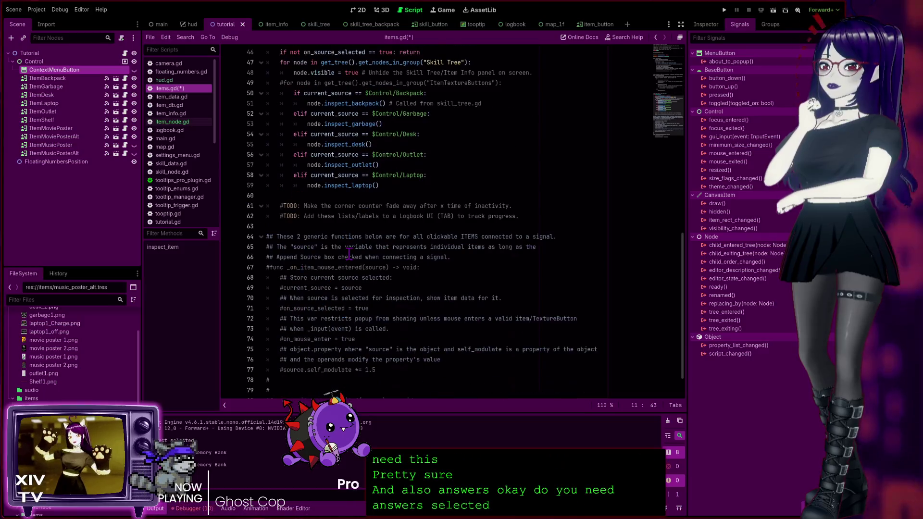
scroll(356, 248, up, 3)
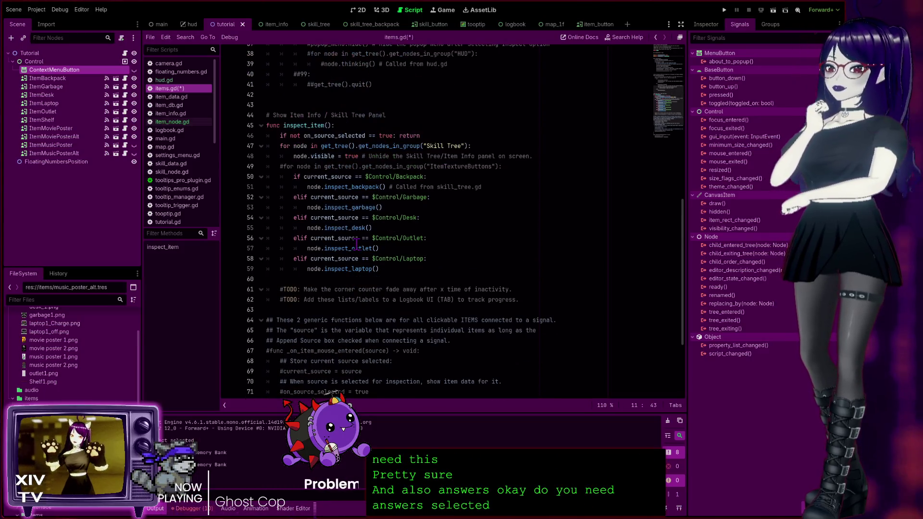
scroll(356, 246, up, 12)
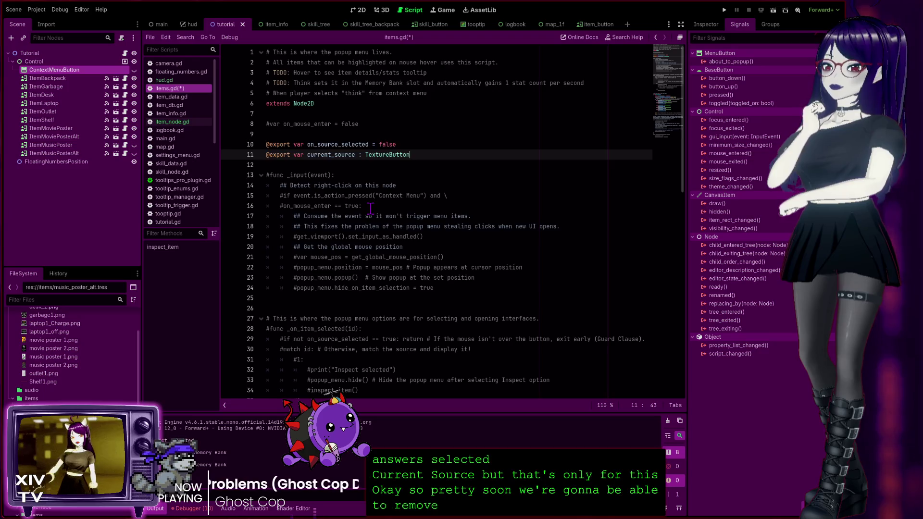
scroll(371, 208, down, 2)
scroll(365, 205, up, 2)
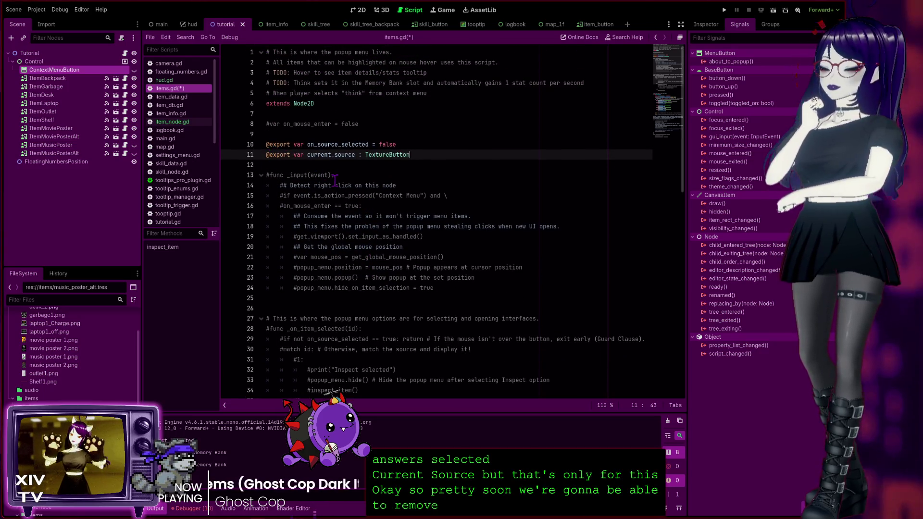
key(ctrl+s)
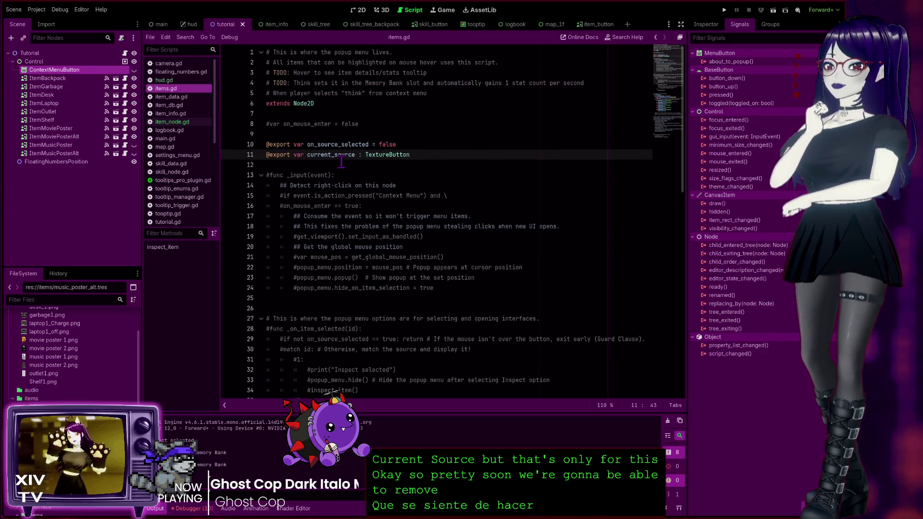
Fold the _input, _on_item_selected and commented handler blocks, then view the Control node's groups.
scroll(338, 158, down, 4)
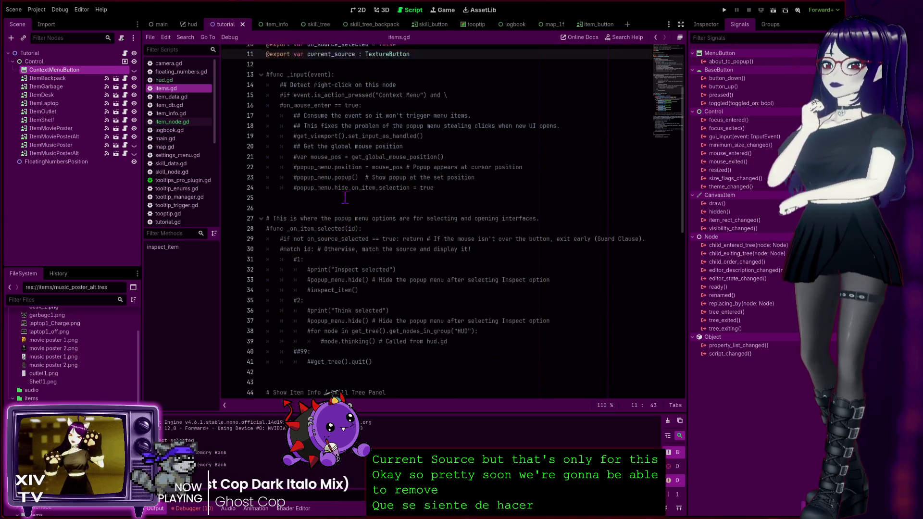
scroll(264, 153, up, 3)
click(261, 144)
click(261, 175)
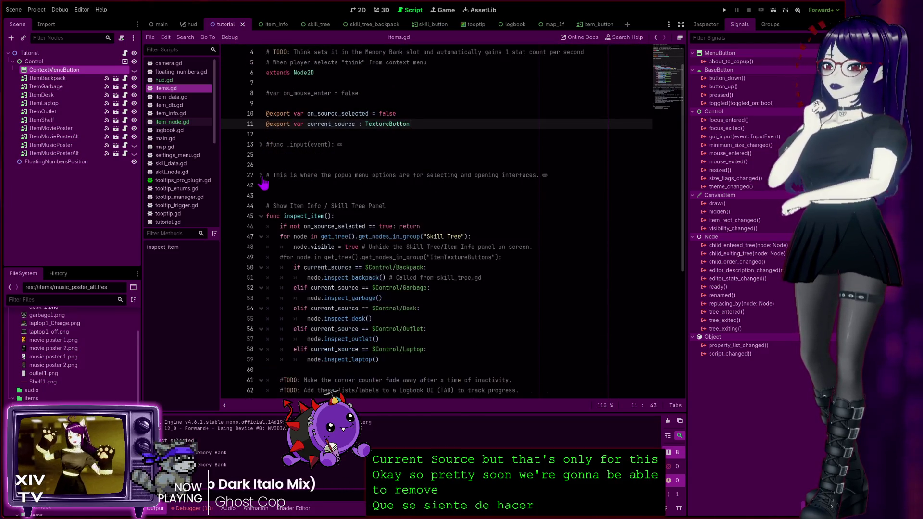
scroll(288, 175, up, 3)
scroll(292, 204, down, 8)
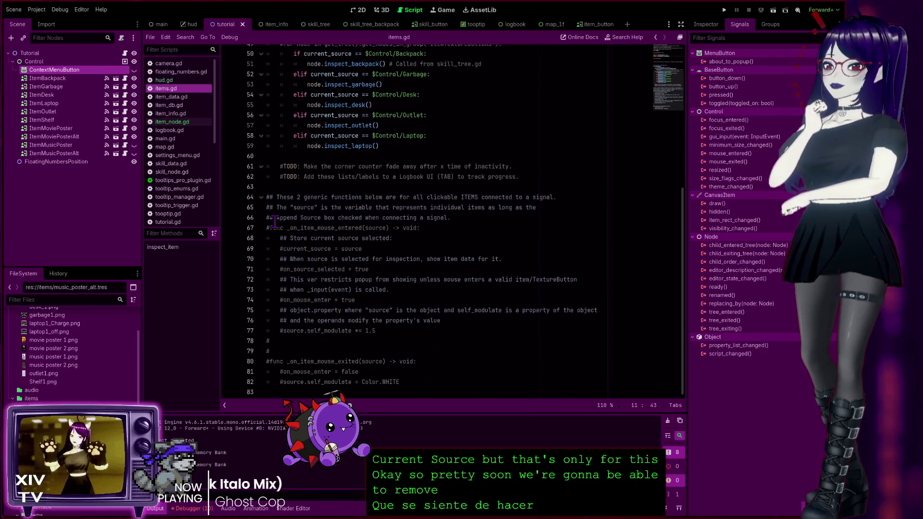
click(261, 198)
scroll(337, 212, up, 6)
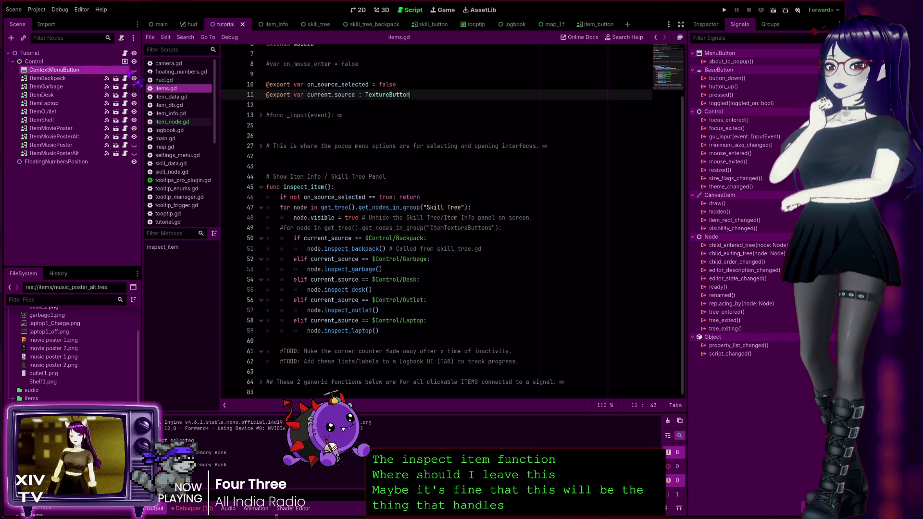
click(34, 61)
click(770, 24)
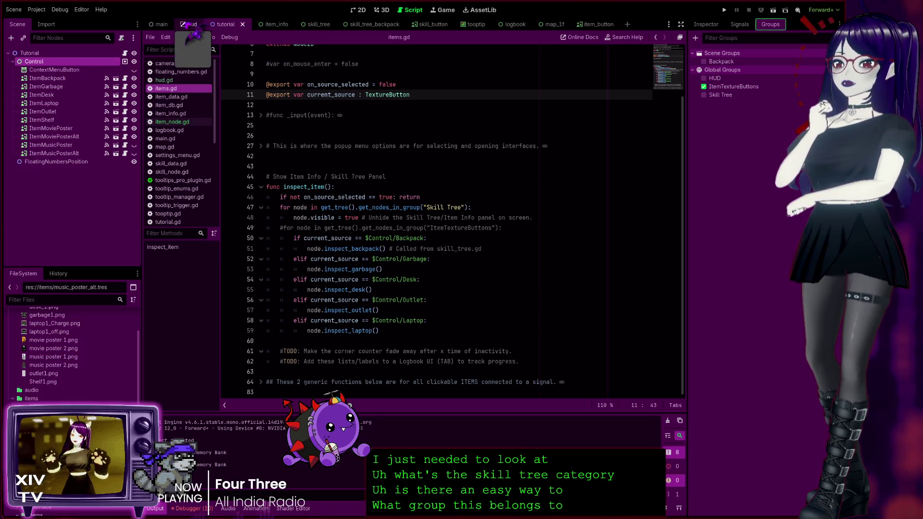
Check the groups of the HUD and ItemInfo nodes in the hud and main scenes.
click(189, 24)
click(113, 54)
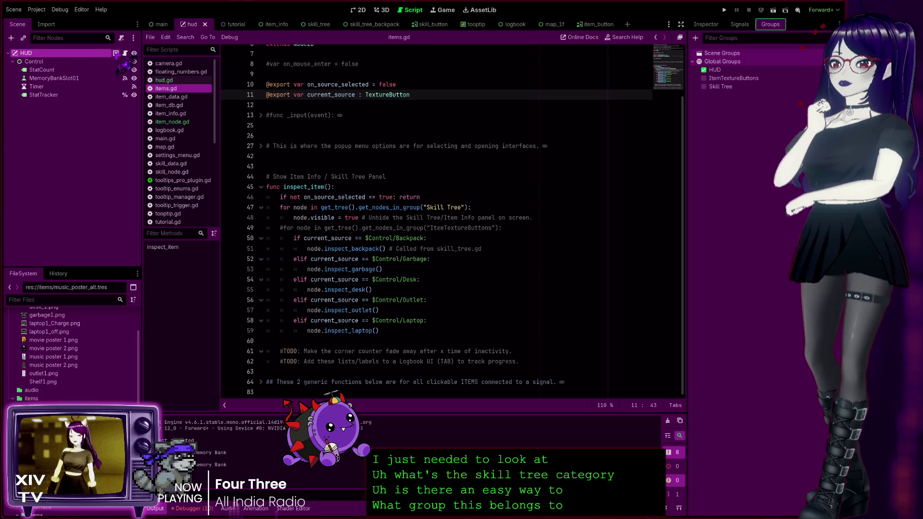
click(159, 24)
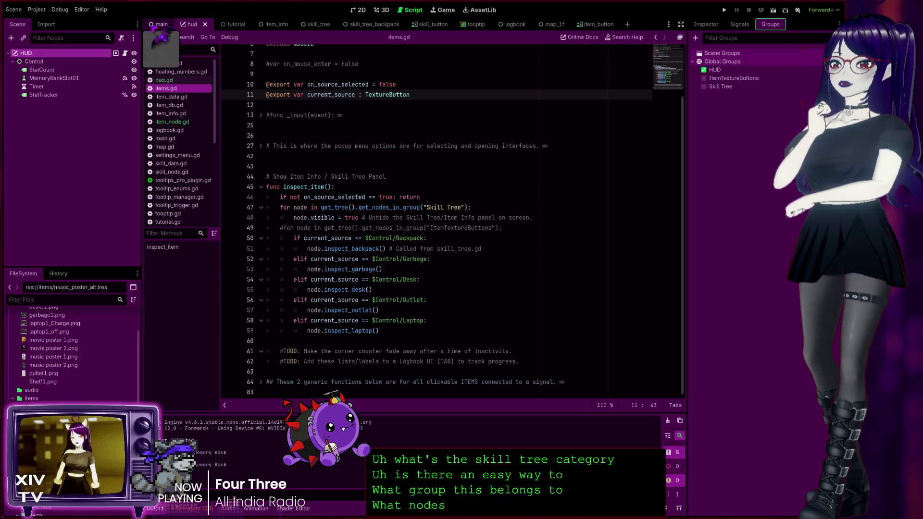
click(113, 70)
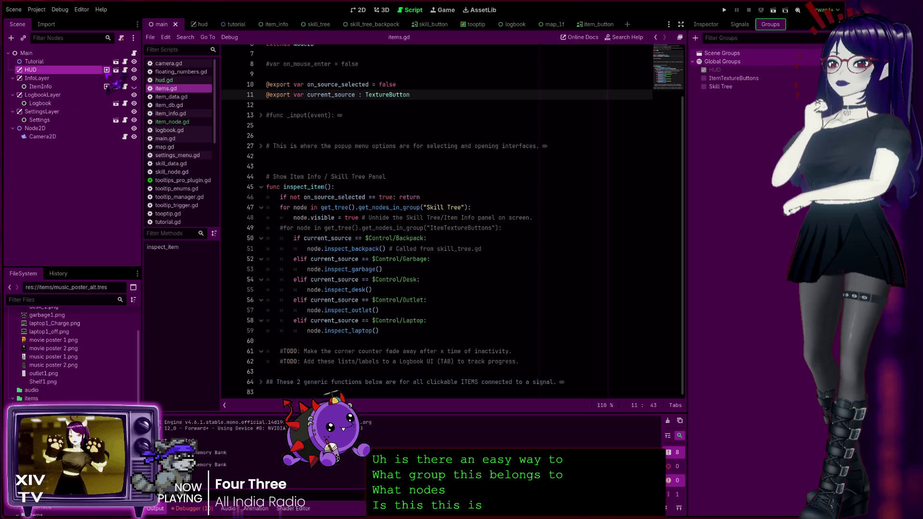
ctrl+click(113, 86)
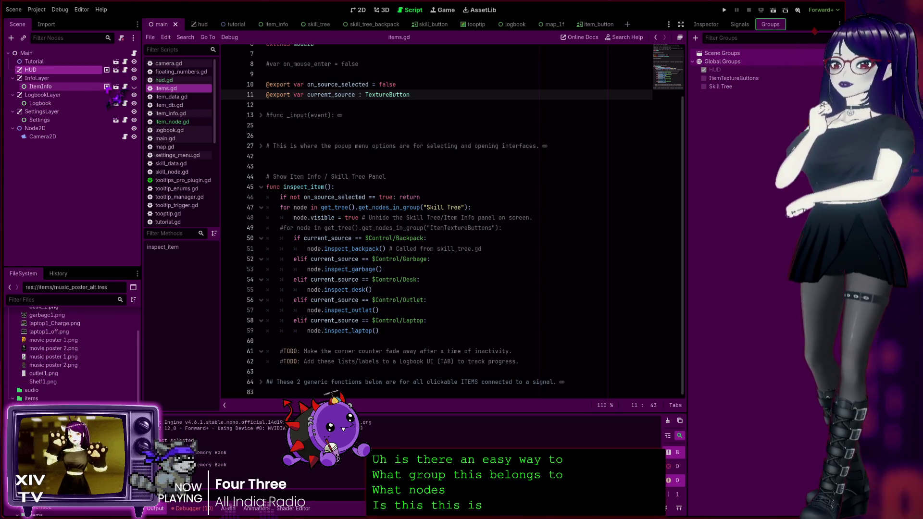
click(113, 88)
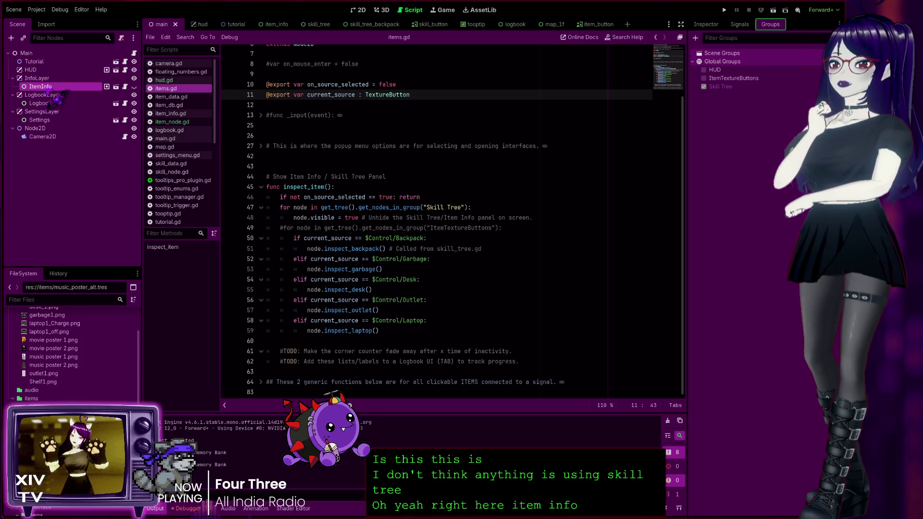
Show the item_info scene in the 2D view, briefly unhide the ItemInfo panel, and save.
click(274, 25)
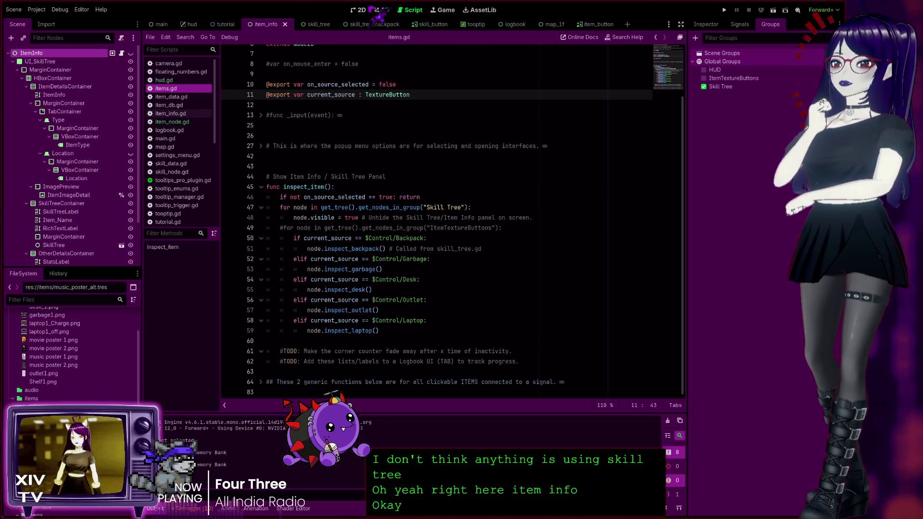
click(359, 10)
scroll(355, 183, down, 2)
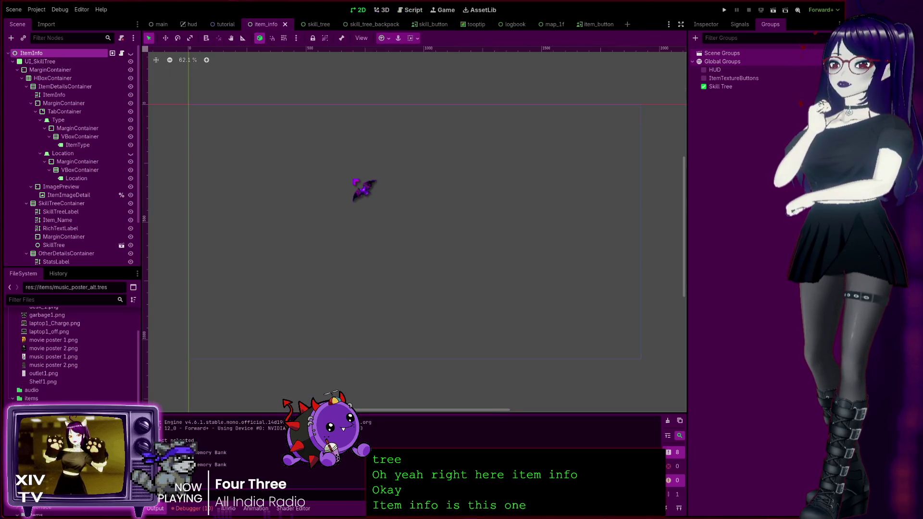
scroll(358, 185, up, 1)
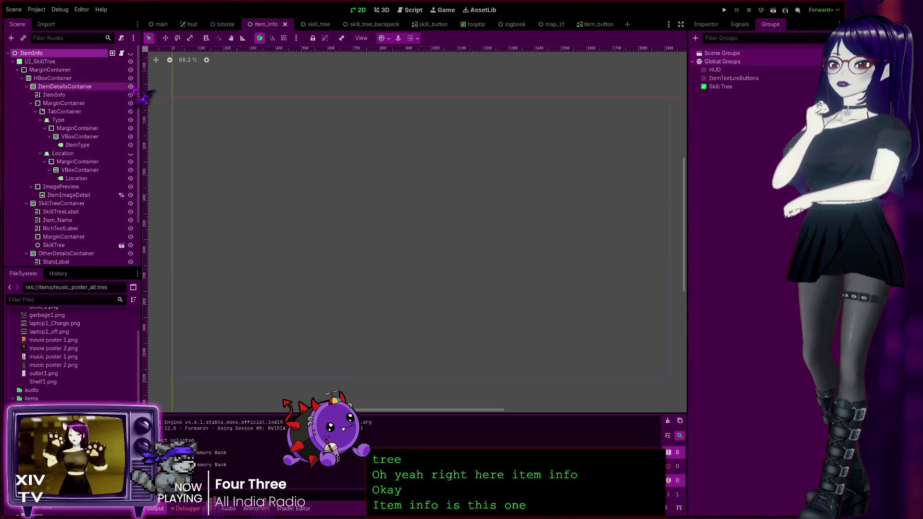
click(130, 52)
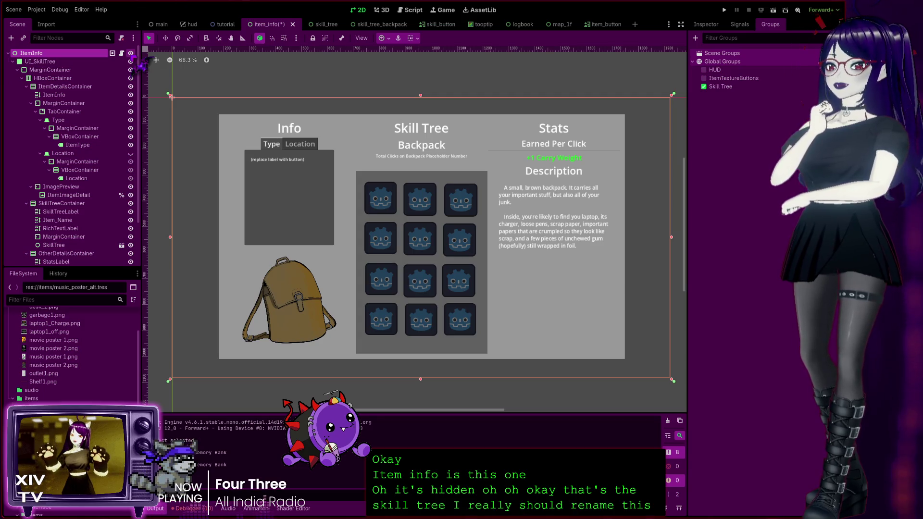
click(130, 61)
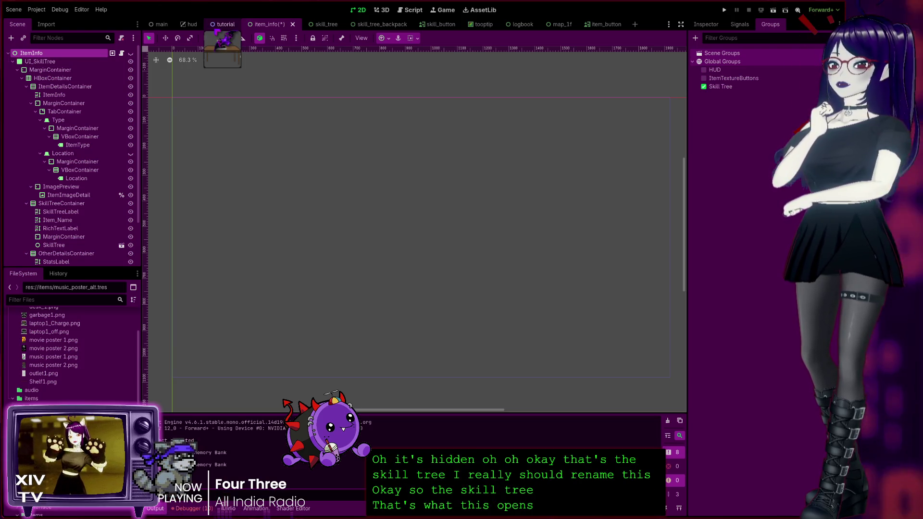
key(ctrl+s)
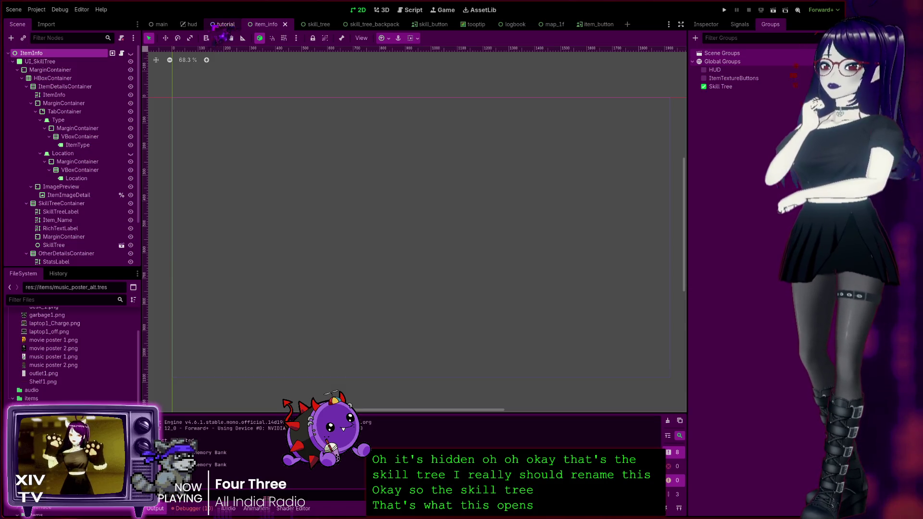
Return to the script editor with the item_info.gd script open.
click(189, 25)
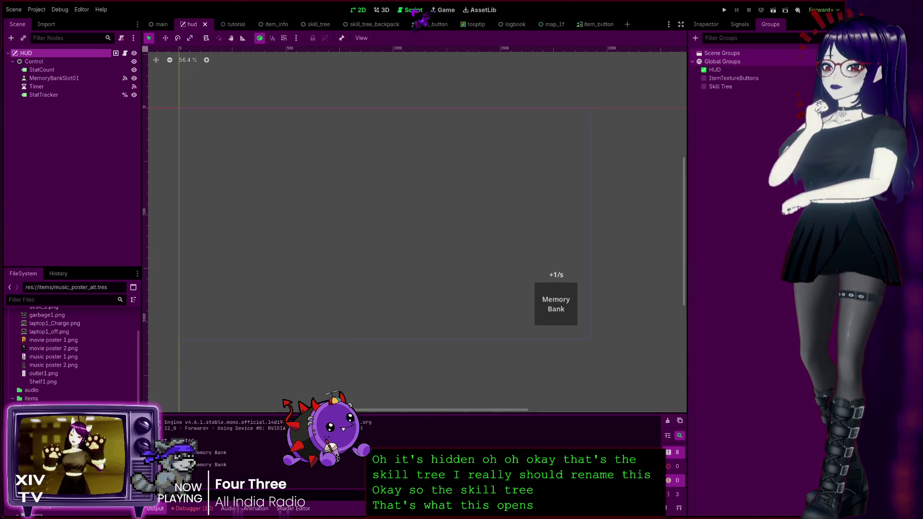
click(412, 10)
click(272, 27)
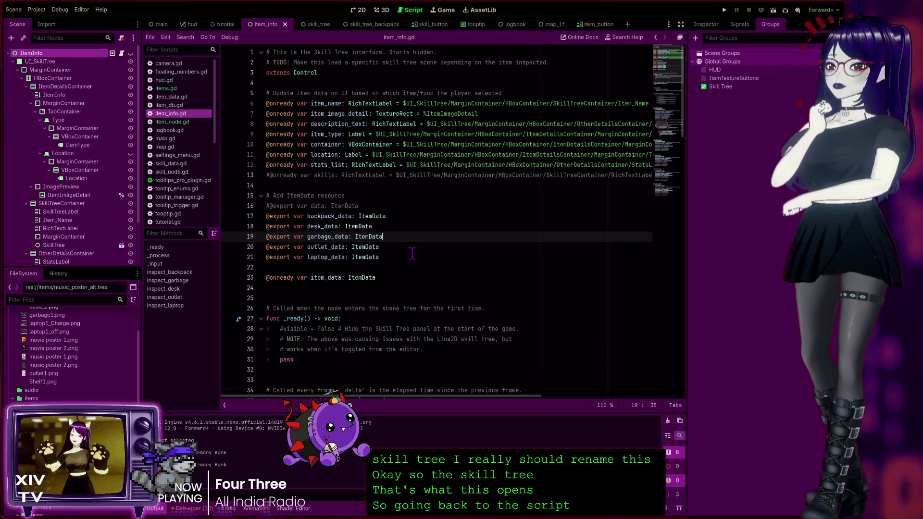
Scroll through item_info.gd's inspect functions, view item_data.gd, then go to inspect_item in items.gd.
scroll(408, 245, down, 10)
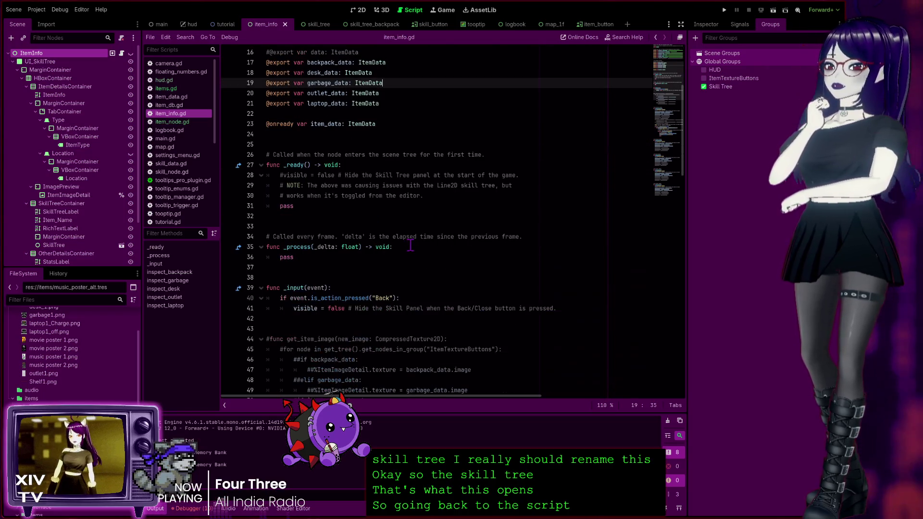
scroll(410, 246, down, 5)
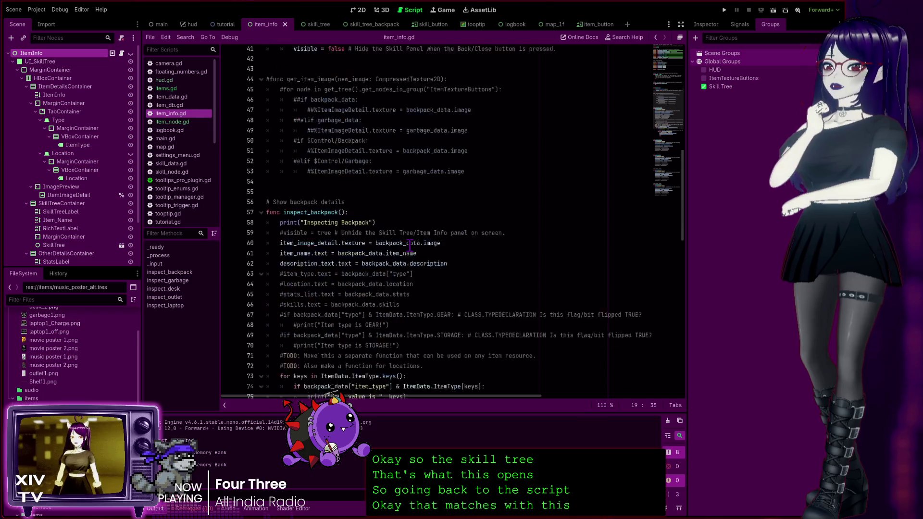
scroll(409, 247, down, 18)
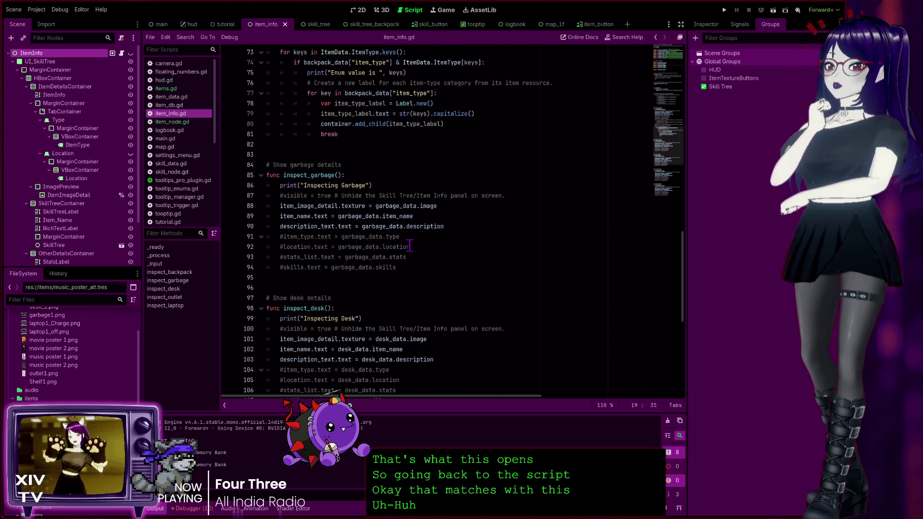
scroll(407, 247, down, 1)
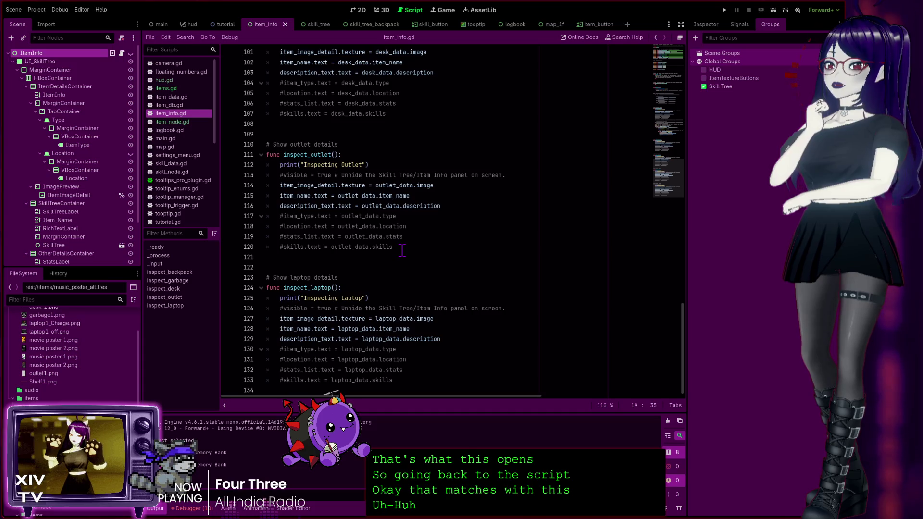
scroll(399, 246, up, 20)
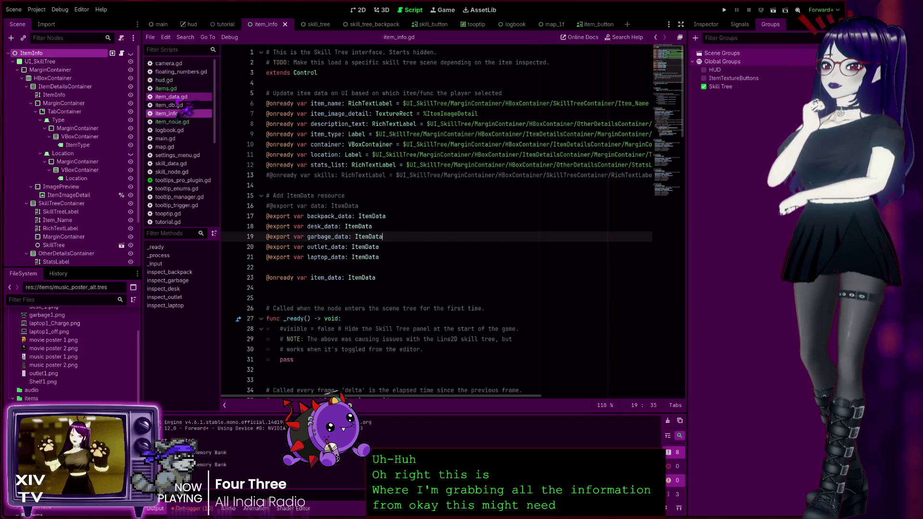
click(174, 97)
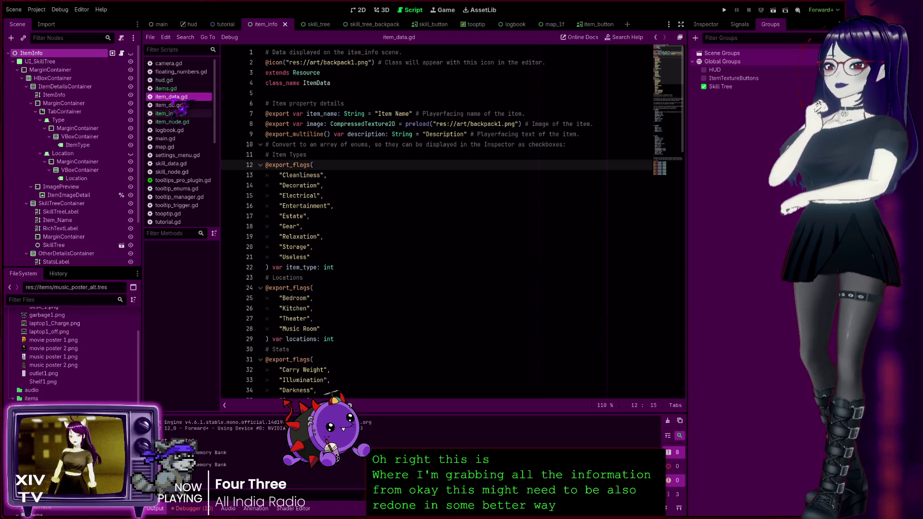
click(173, 90)
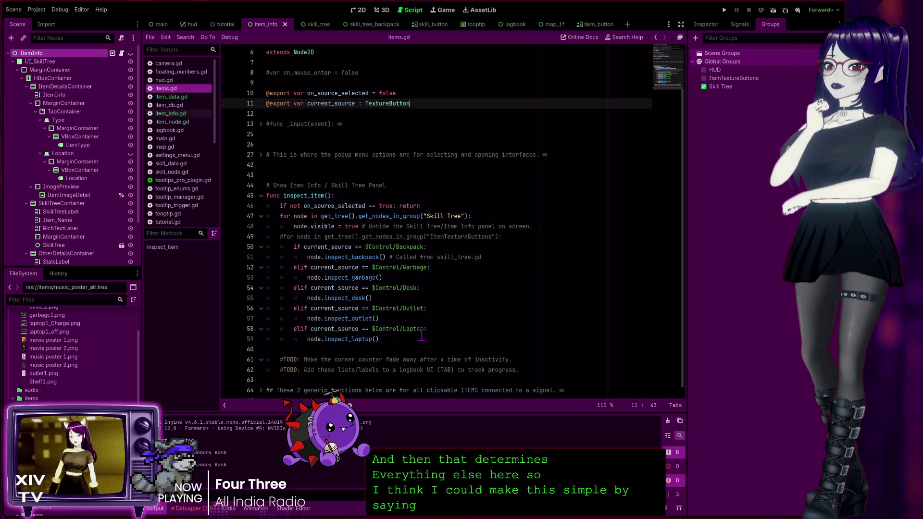
click(388, 339)
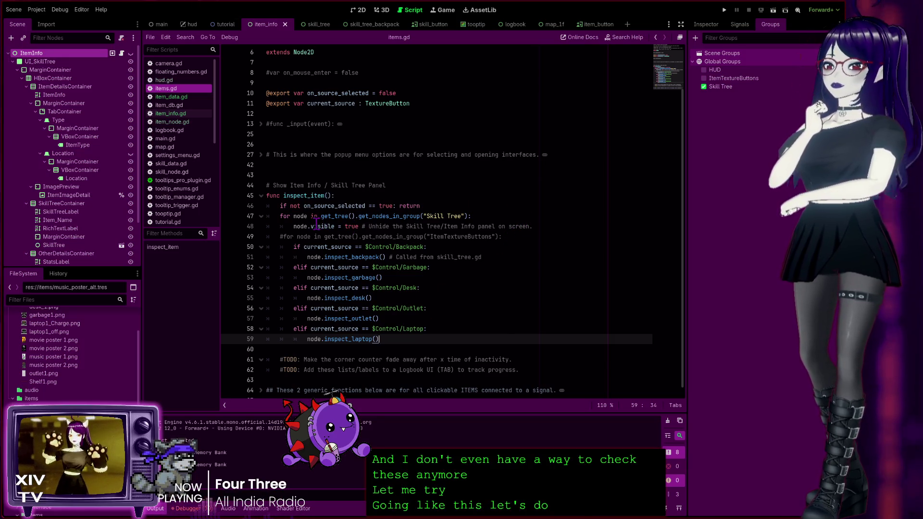
Add 'if current_source: node.inspect_backpack()' after line 48 and comment out lines 51–61.
click(542, 227)
key(Return)
text(i)
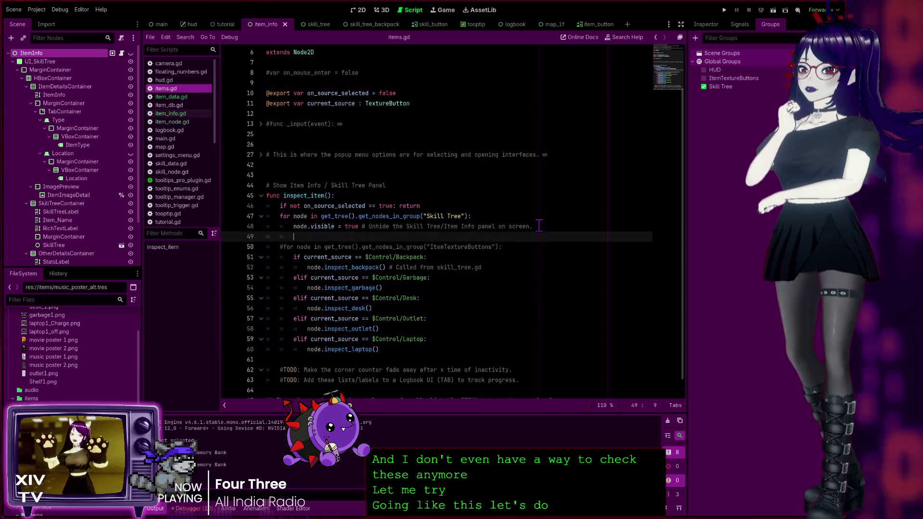
text(f curr)
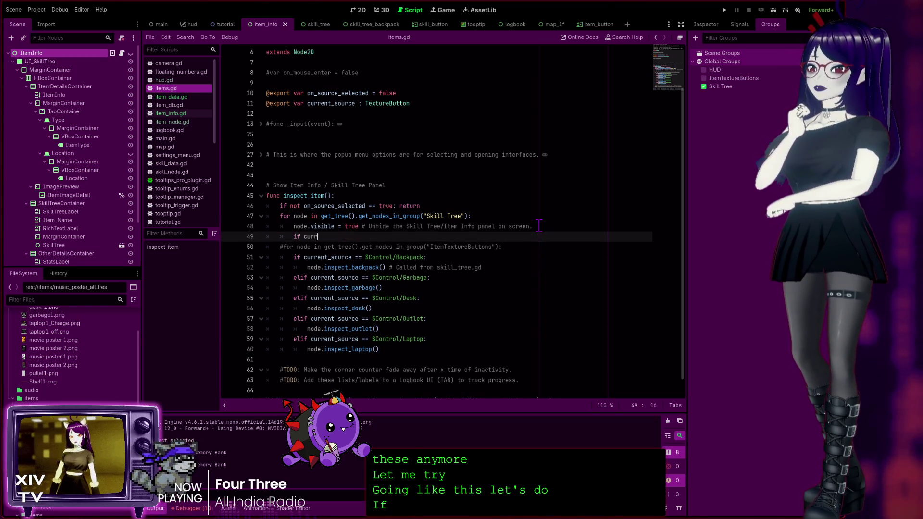
text(ent)
key(Return)
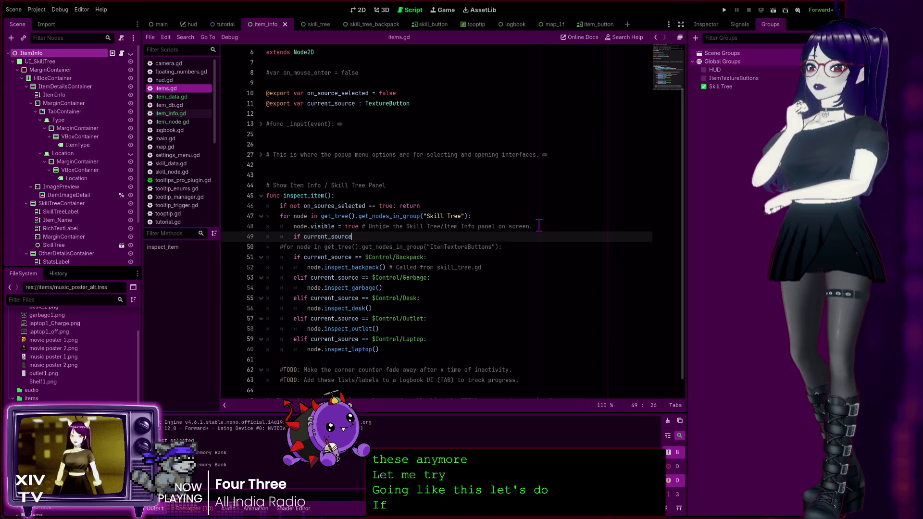
text(:)
key(Return)
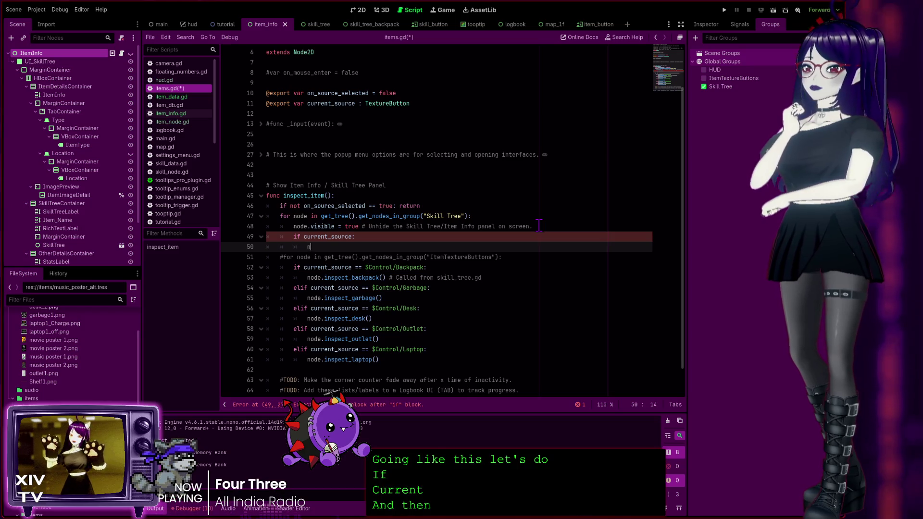
text(node.)
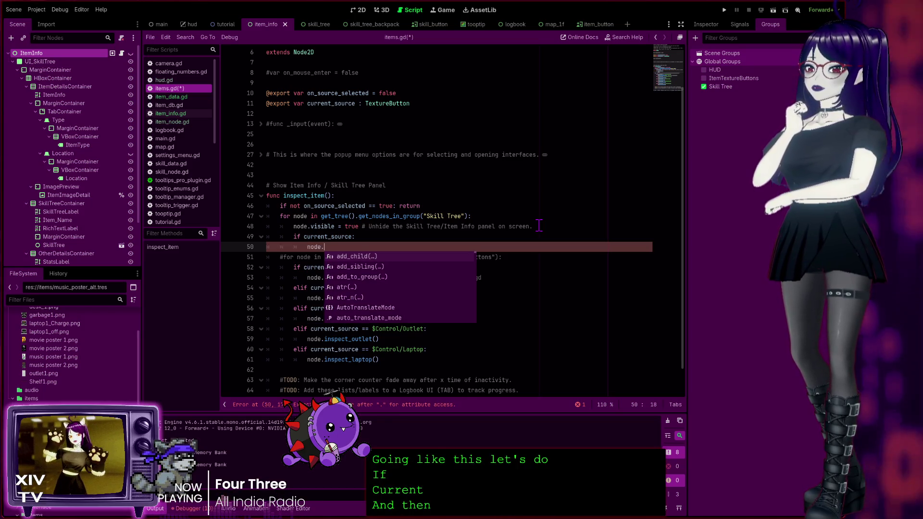
text(inspect_)
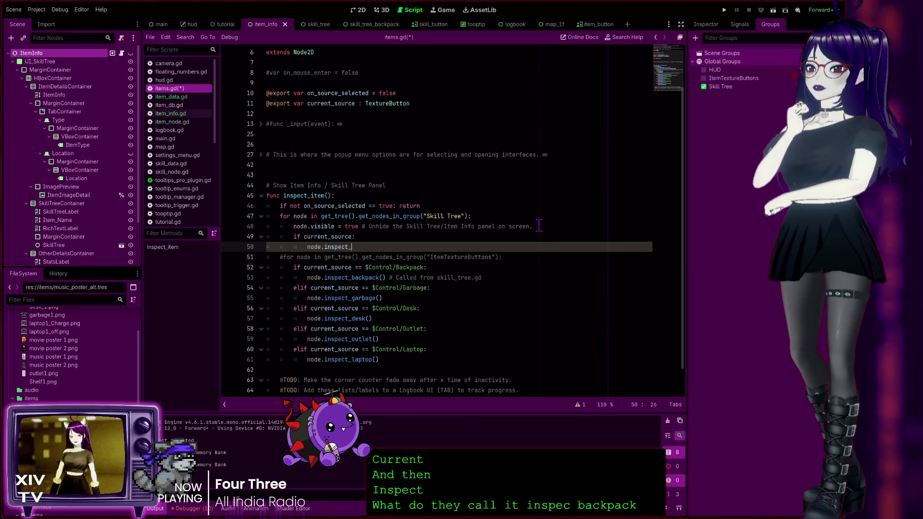
text(backpack()
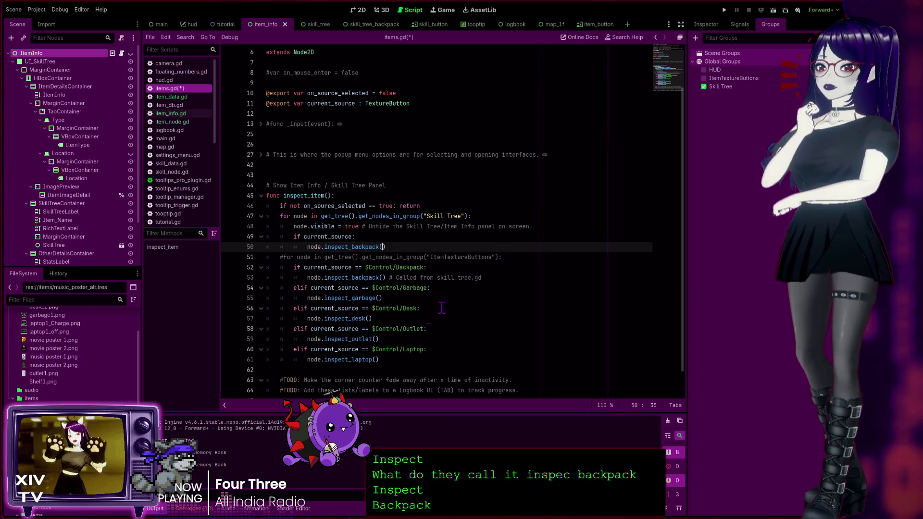
mouse_move(391, 358)
mouse_down()
mouse_move(337, 349)
mouse_move(231, 257)
mouse_move(217, 257)
mouse_up()
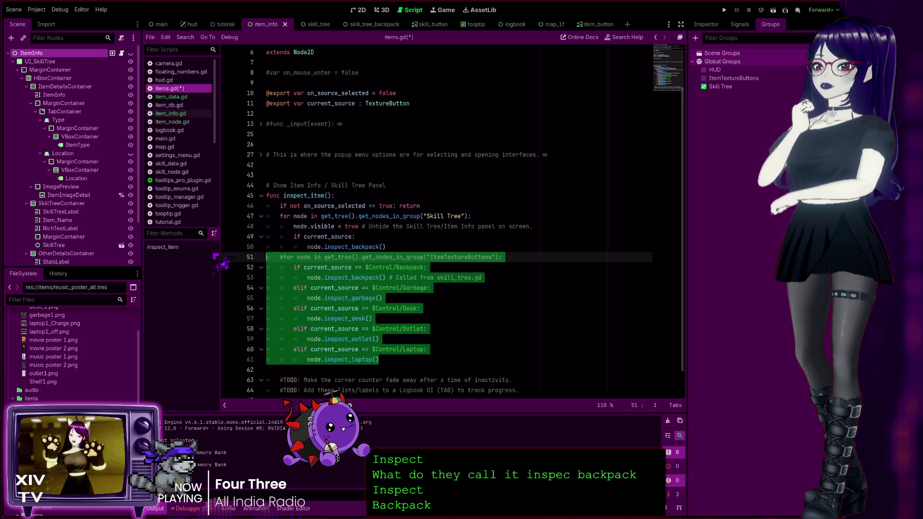
key(ctrl+k)
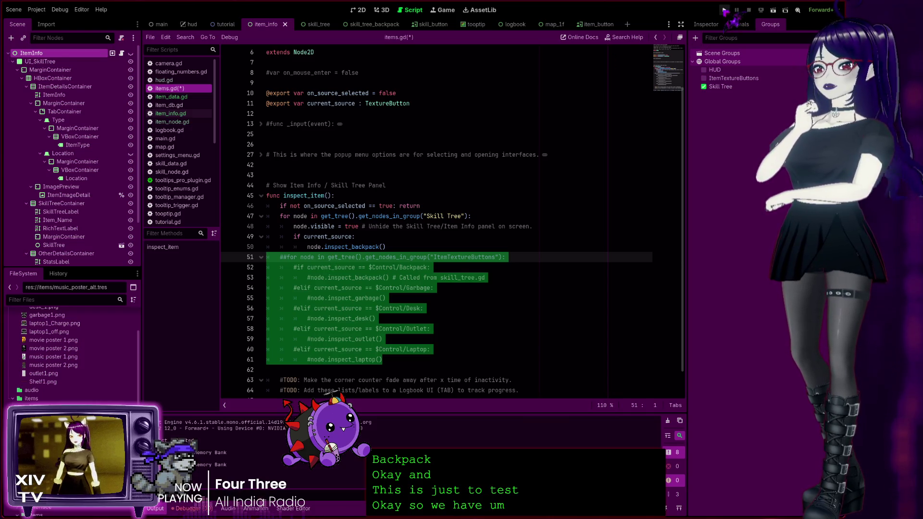
Run the game, choose Inspect on the backpack's popup, then stop the game.
click(725, 9)
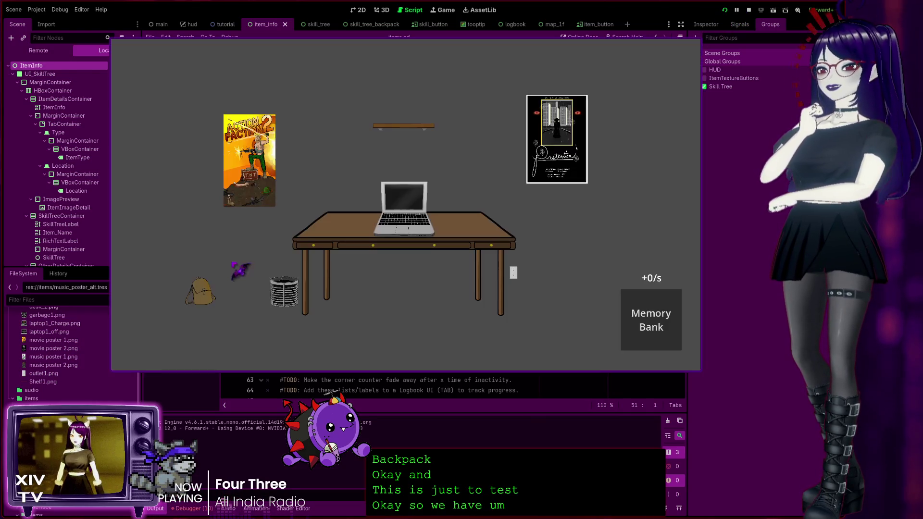
click(202, 304)
click(203, 304)
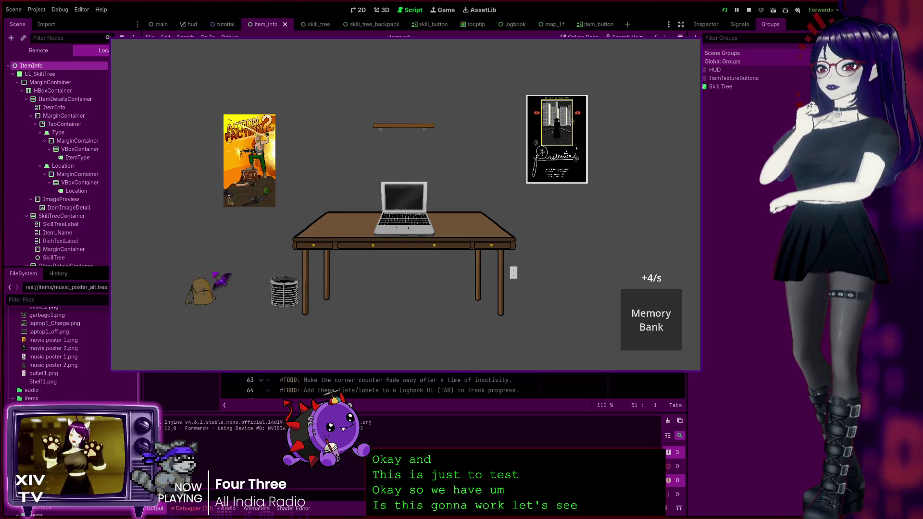
click(206, 288)
click(211, 308)
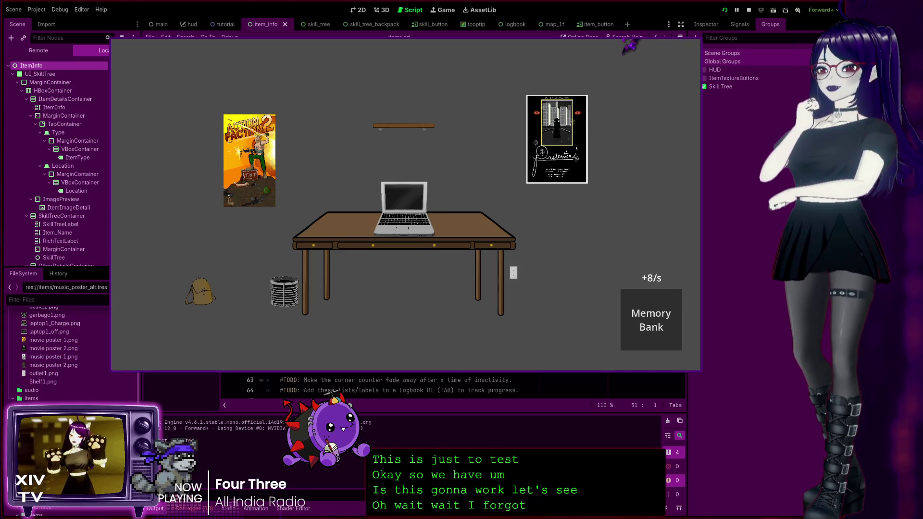
click(749, 9)
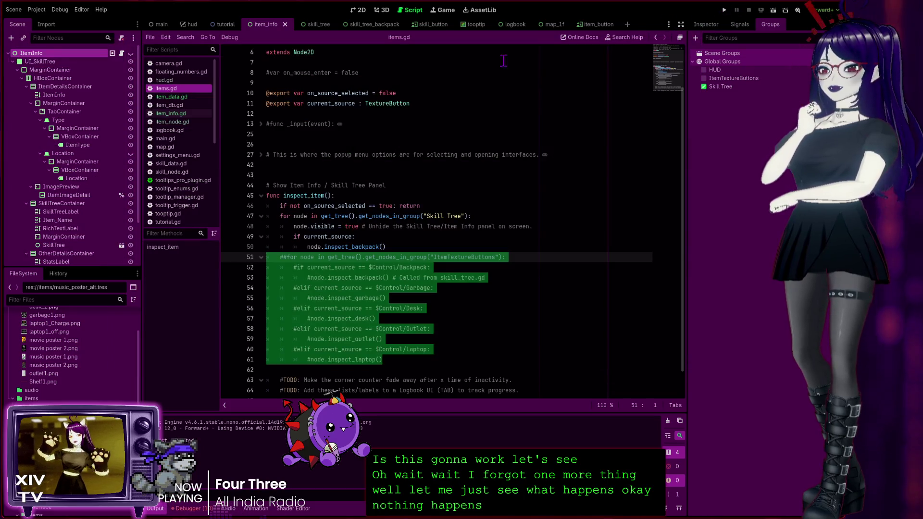
Deselect the commented block in items.gd and switch to hud.gd.
click(388, 247)
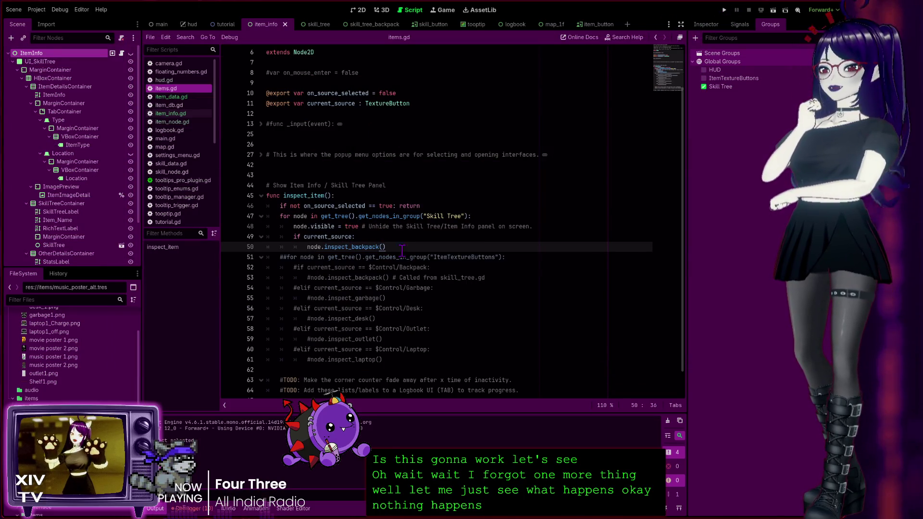
click(310, 196)
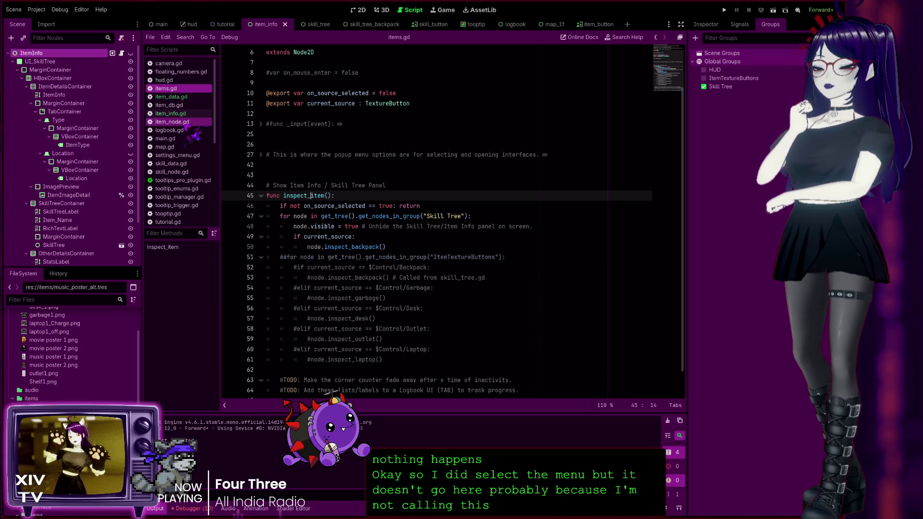
click(164, 79)
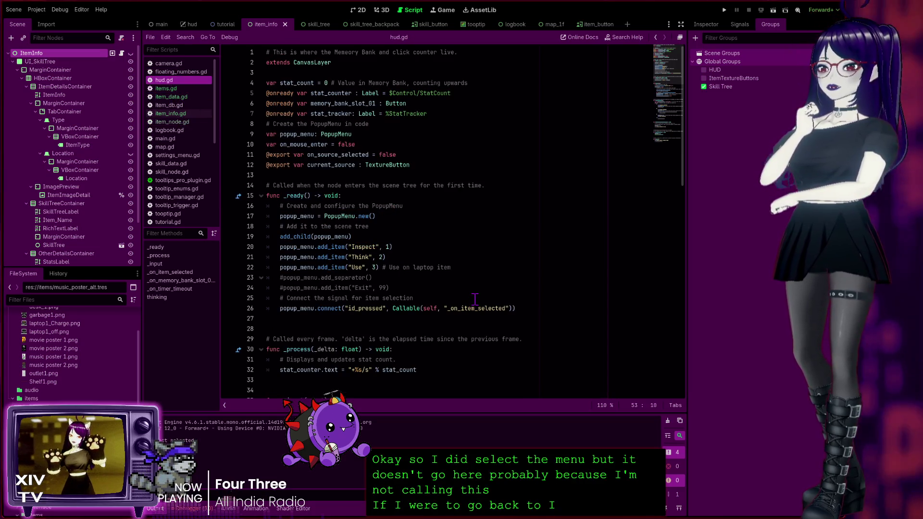
Uncomment the inspect_item() call on line 56 of the Inspect case, then go back to items.gd.
scroll(475, 299, down, 5)
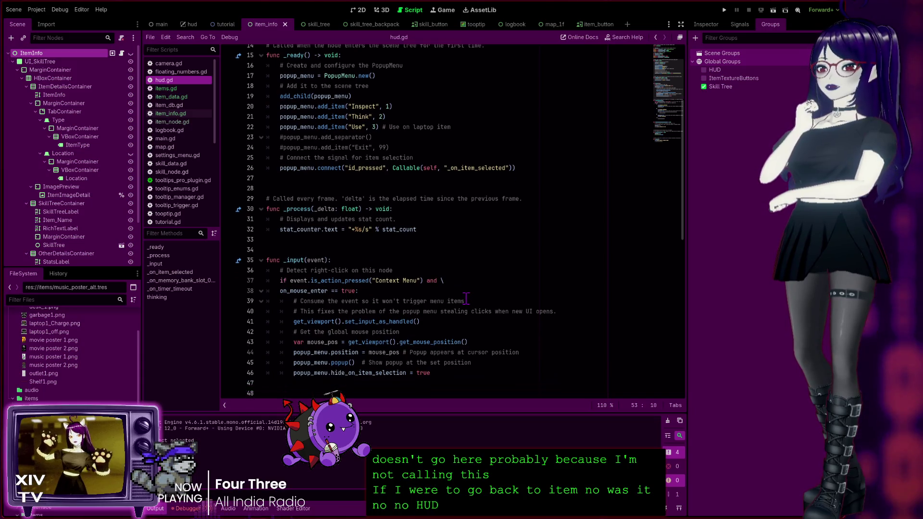
scroll(466, 299, down, 12)
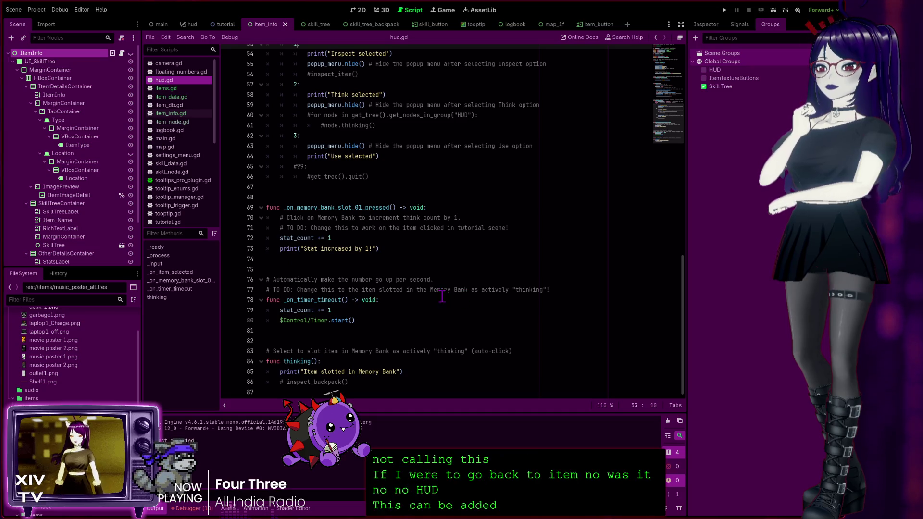
scroll(454, 297, up, 2)
scroll(442, 297, down, 2)
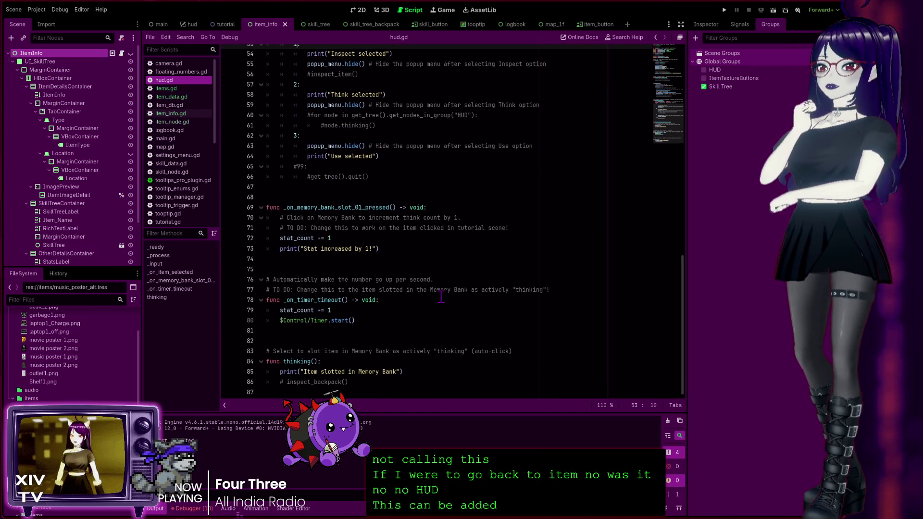
scroll(442, 296, up, 4)
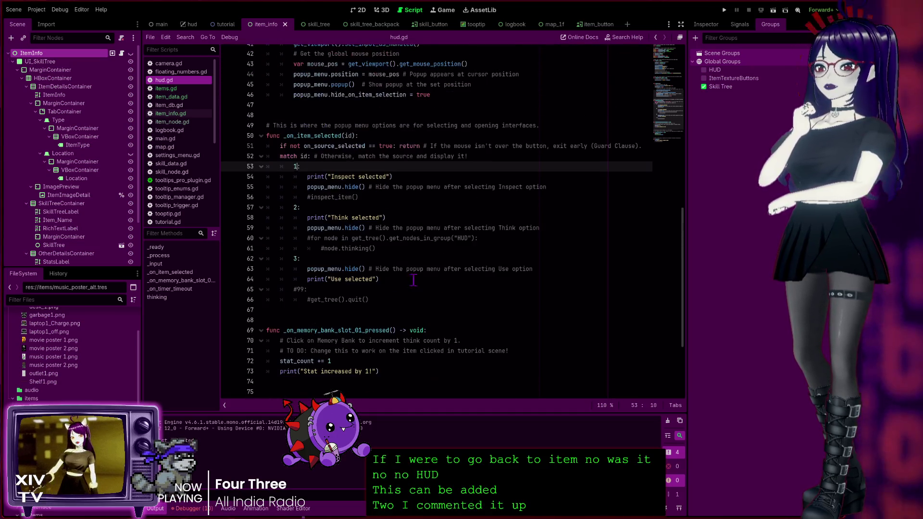
click(382, 204)
click(376, 199)
key(ctrl+k)
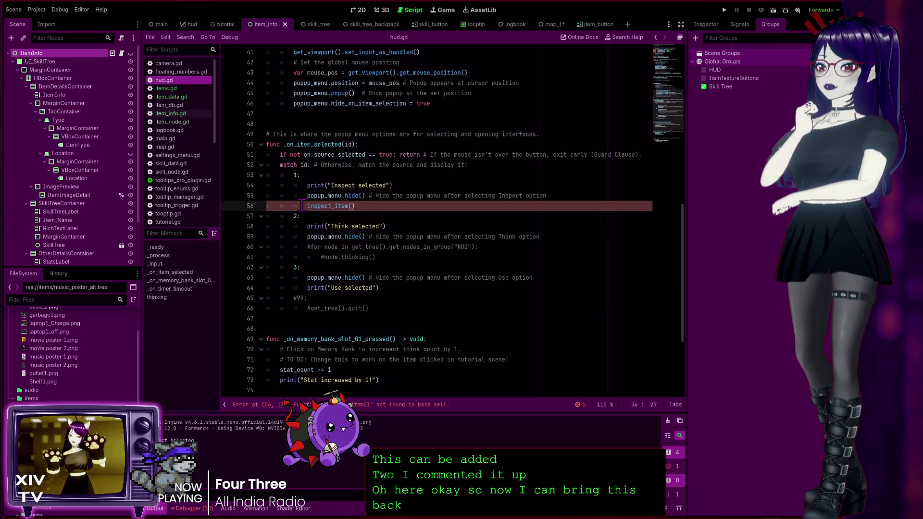
text(node.)
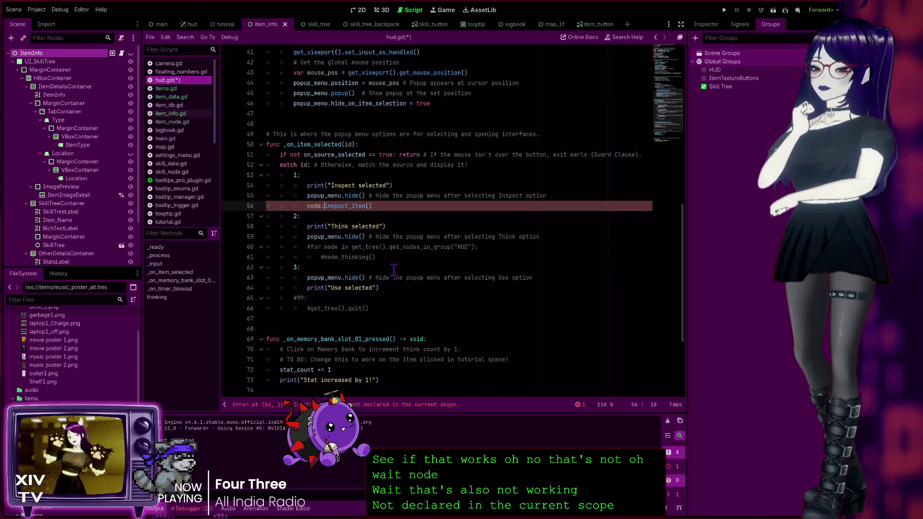
key(BackSpace)
key(BackSpace)
key(BackSpace)
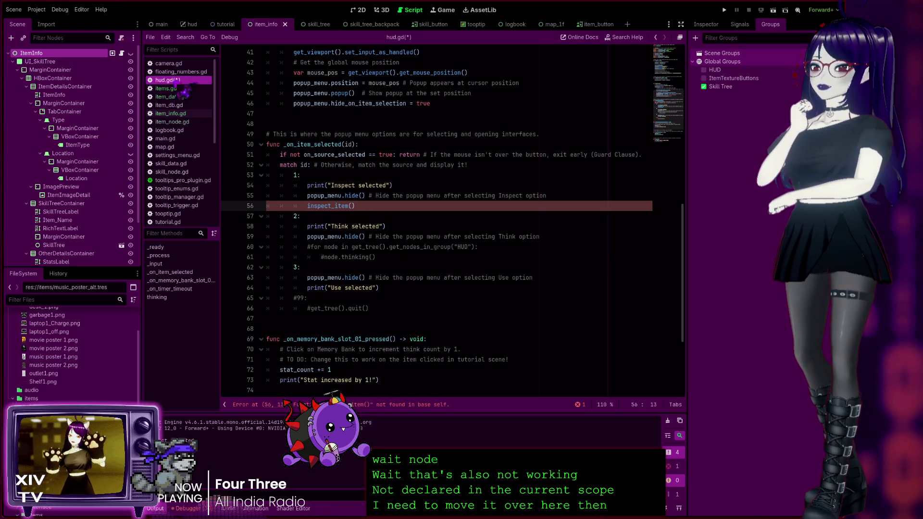
click(180, 89)
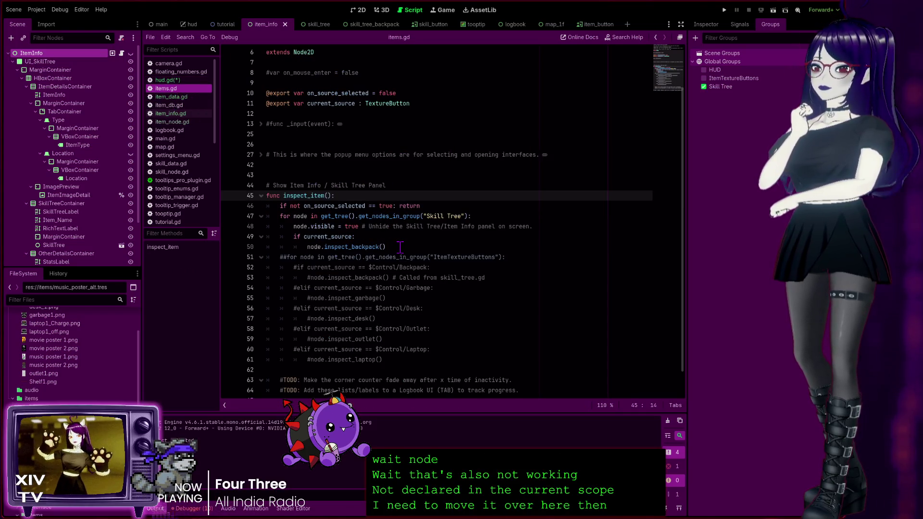
Select the inspect_item() function (lines 45–50) in items.gd, then switch to the hud scene.
scroll(400, 246, down, 1)
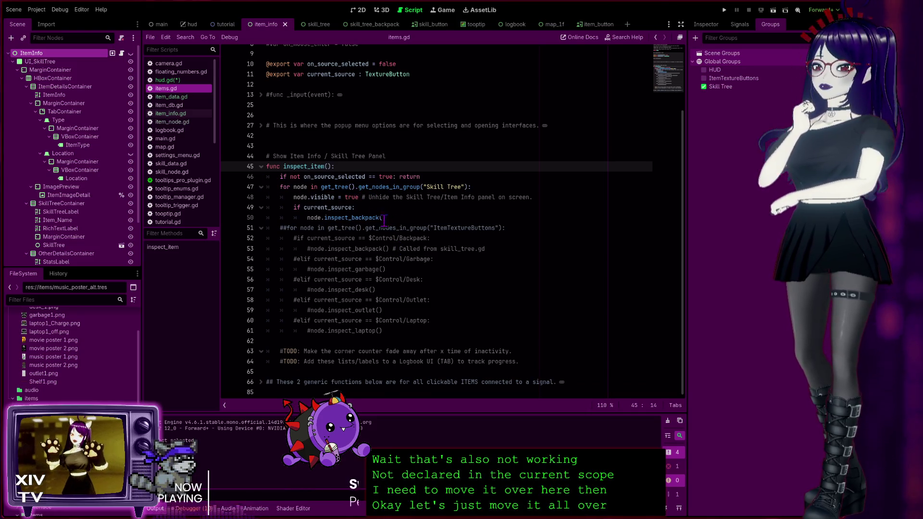
mouse_move(395, 218)
mouse_down()
mouse_move(298, 198)
mouse_move(231, 156)
mouse_up()
key(ctrl+c)
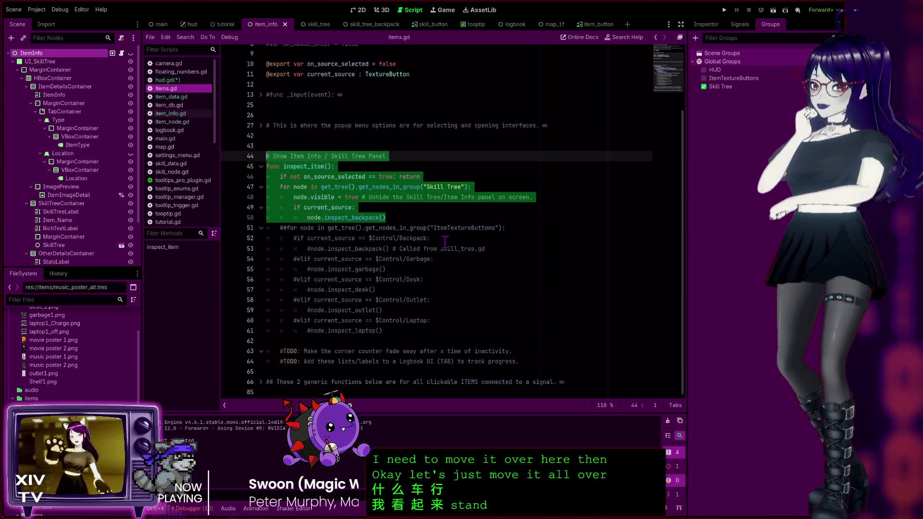
click(445, 242)
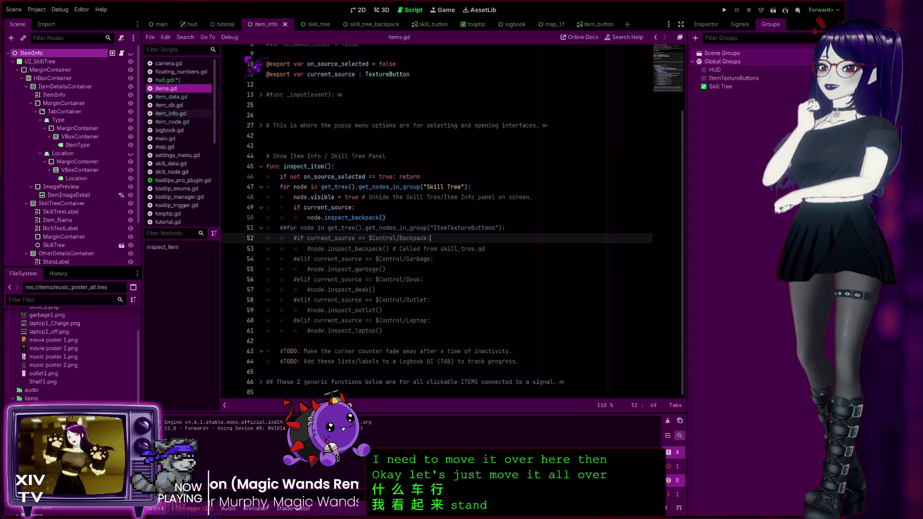
mouse_move(222, 25)
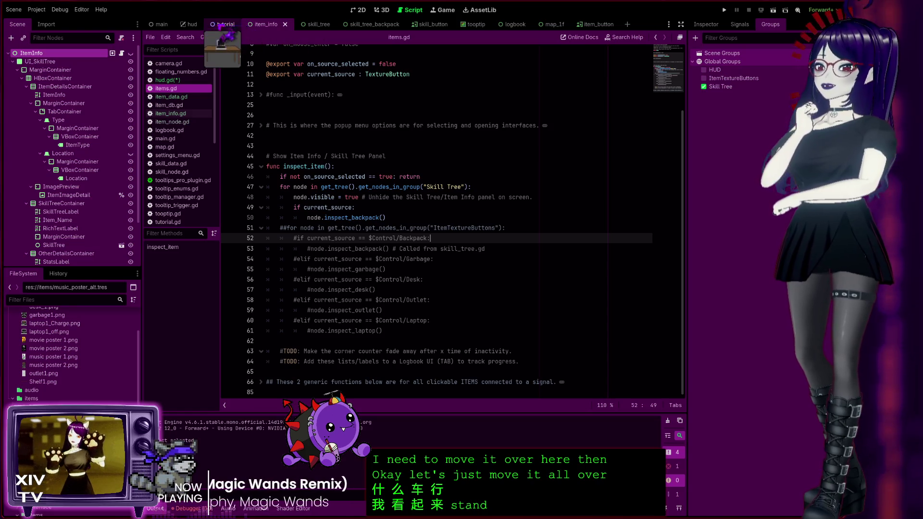
click(190, 24)
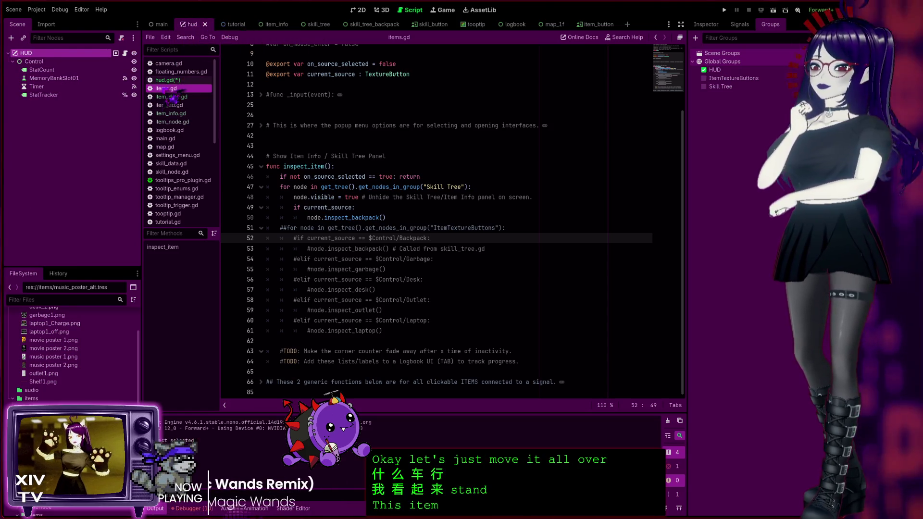
Paste the inspect_item() function into hud.gd after the item-selection handler.
click(166, 80)
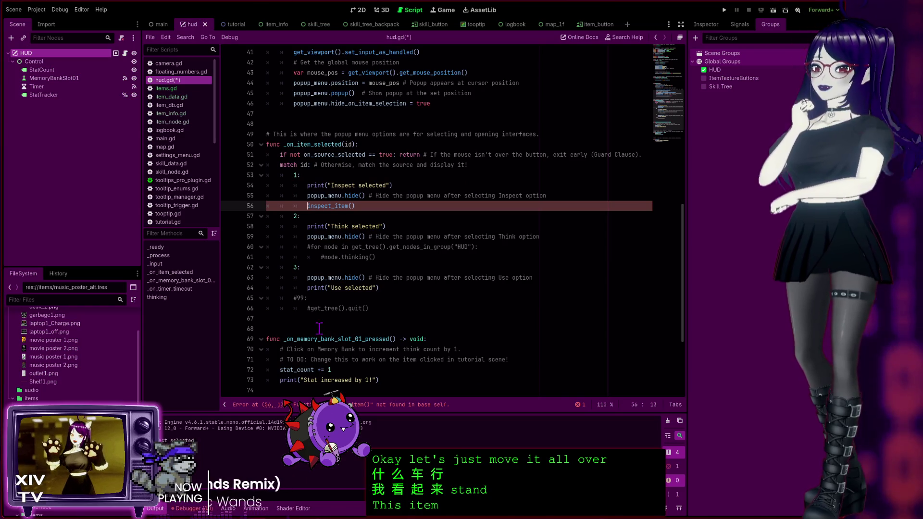
click(286, 330)
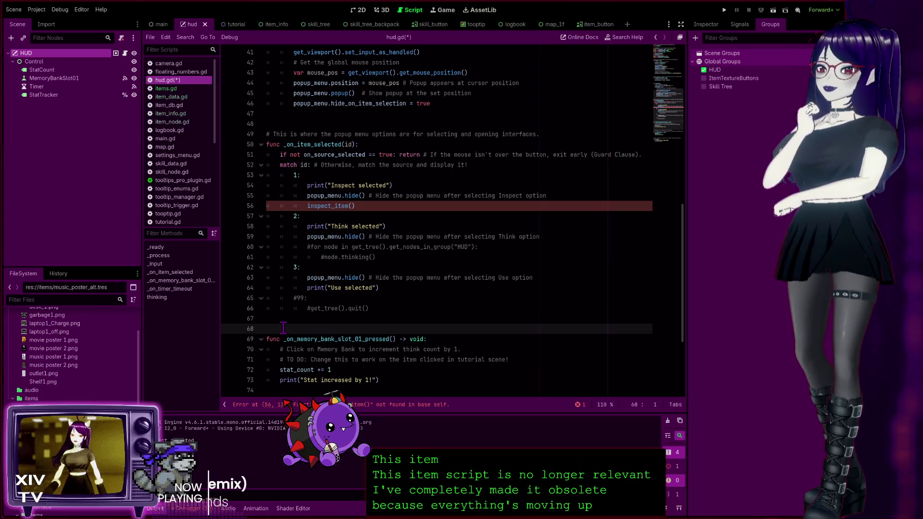
key(Return)
key(Return)
key(Up)
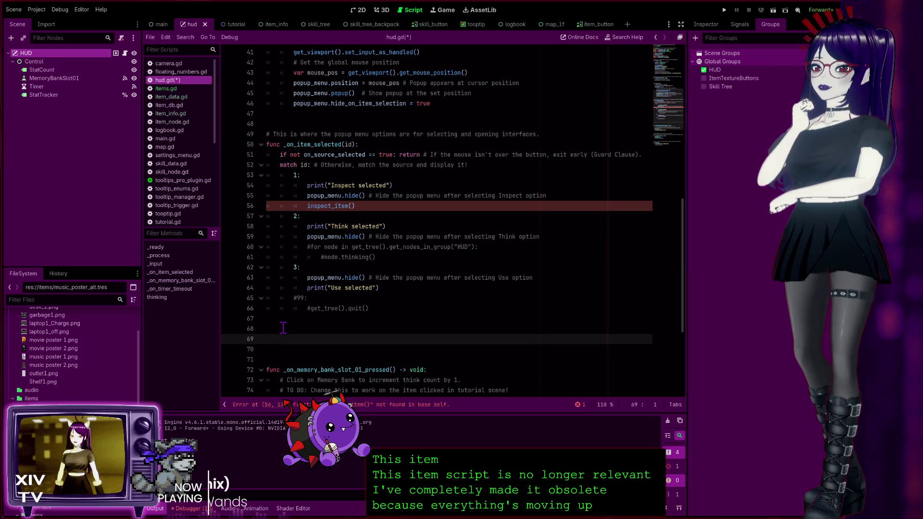
key(ctrl+v)
Keep the call as node.inspect_backpack() on line 75, then save and run the game.
scroll(367, 313, down, 5)
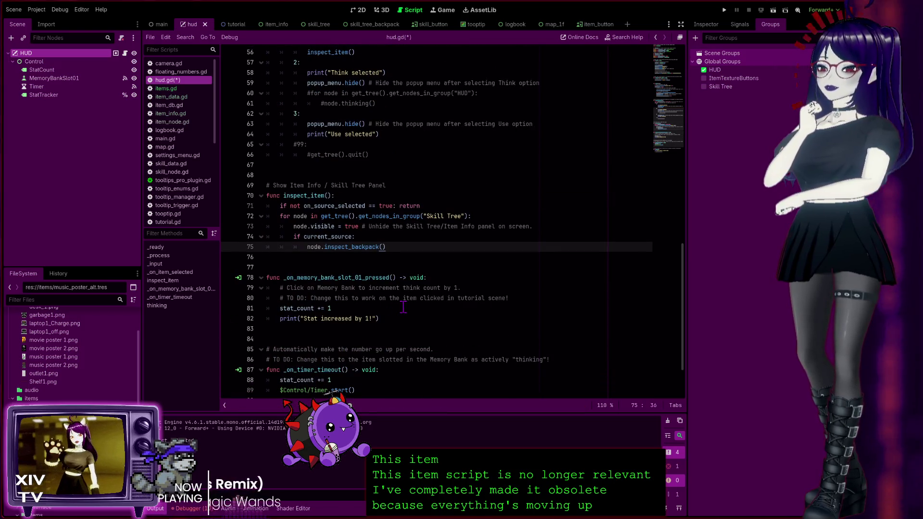
double_click(322, 248)
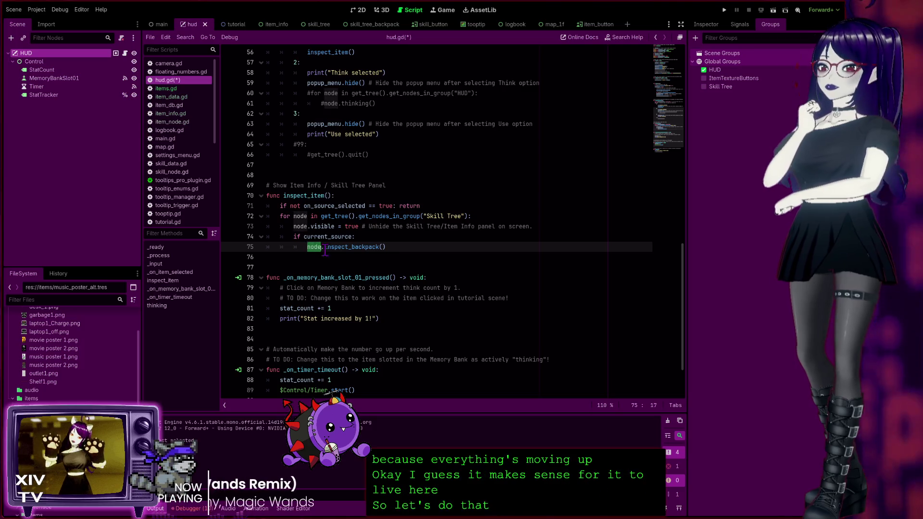
key(Delete)
key(Delete)
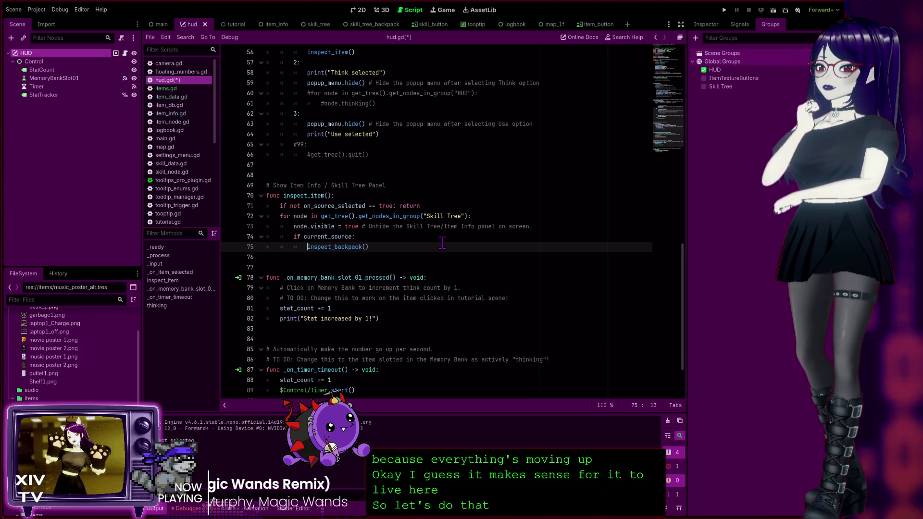
scroll(463, 256, up, 4)
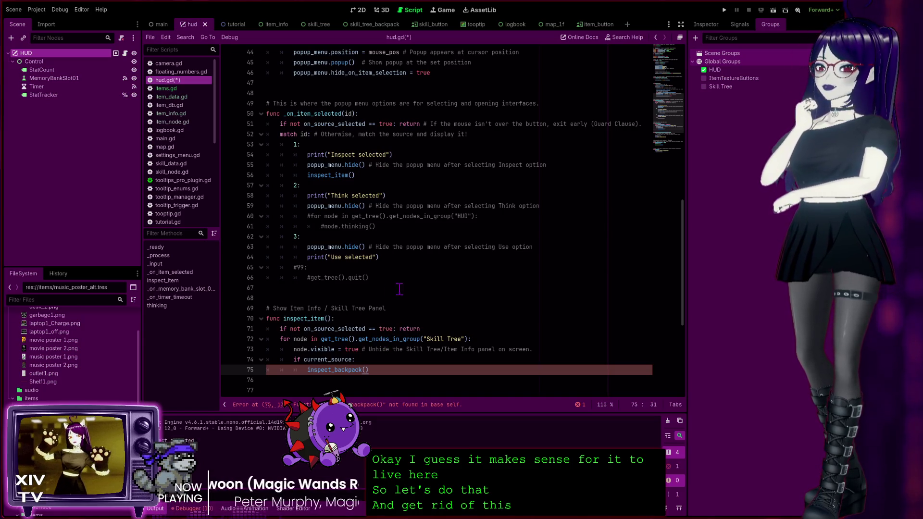
click(309, 369)
text(node.)
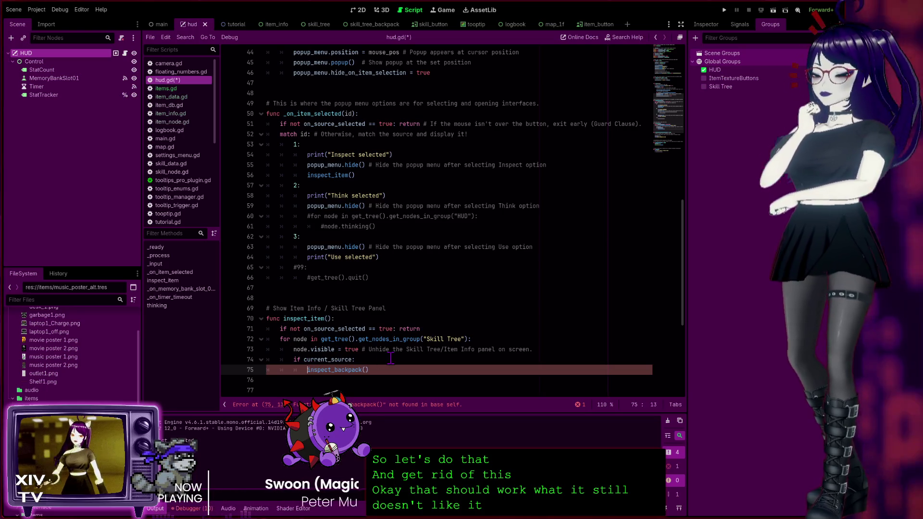
click(553, 308)
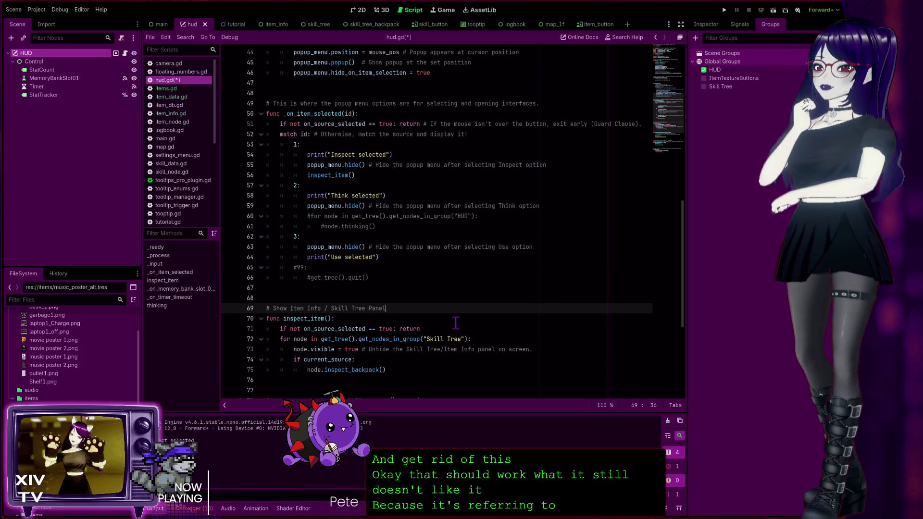
click(725, 10)
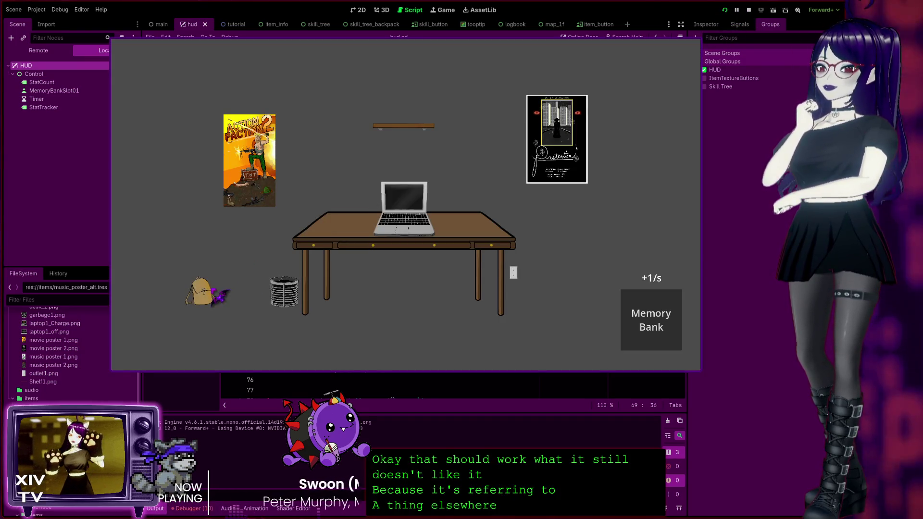
Pick an action from the backpack's popup, click the trash can, then stop the game with F8.
click(214, 291)
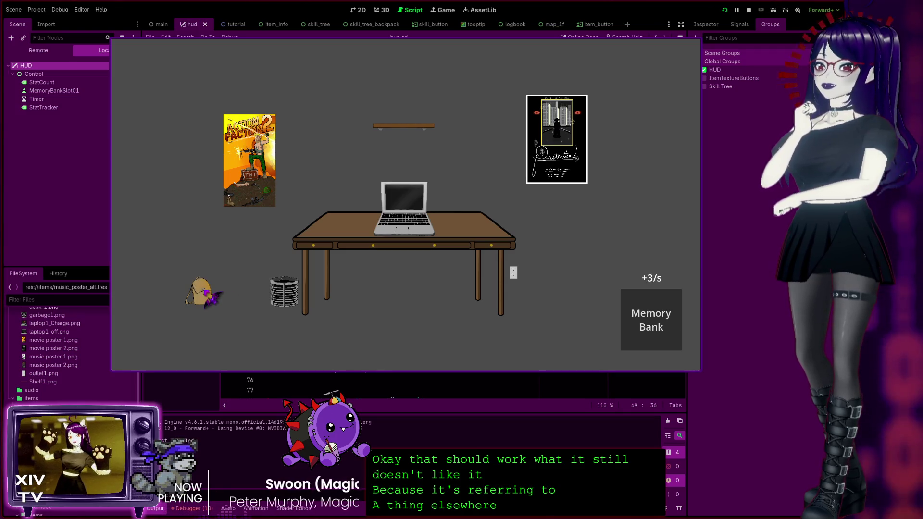
click(214, 310)
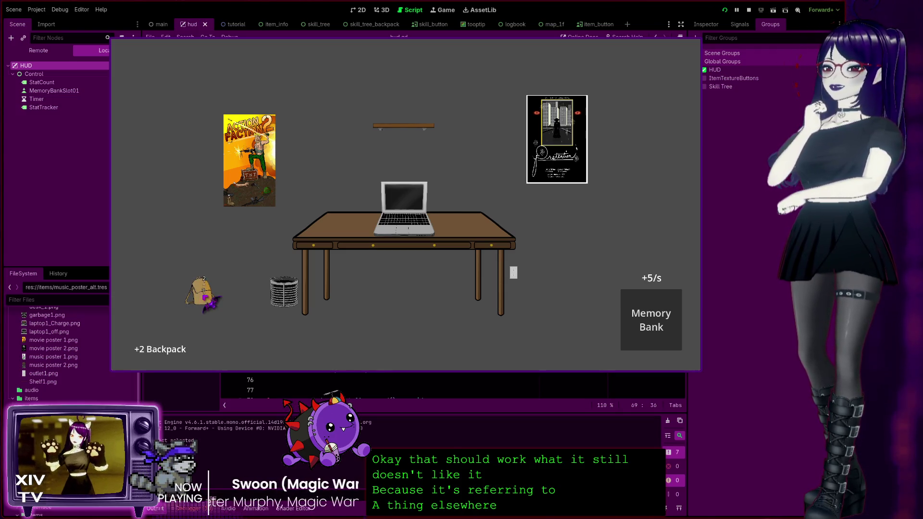
click(274, 296)
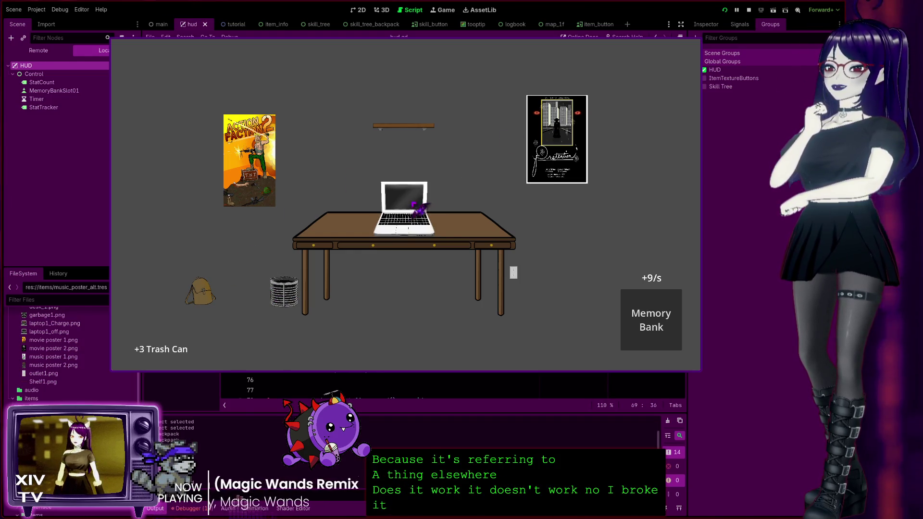
key(F8)
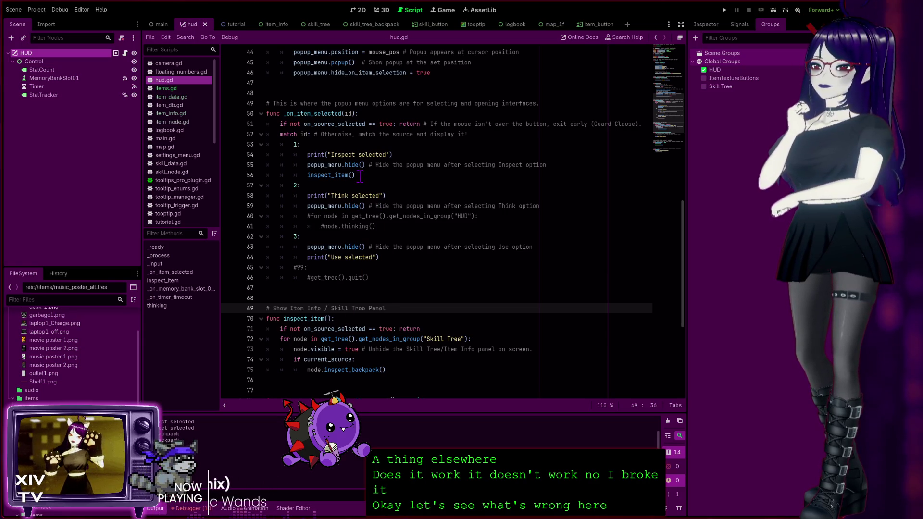
Trace the Inspect call to the inspect_item definition and view the item_info scene.
click(358, 175)
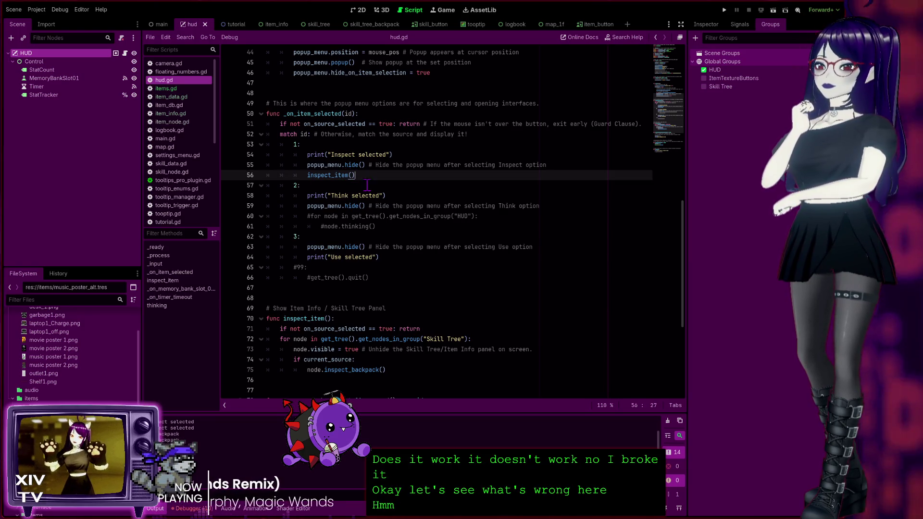
click(345, 319)
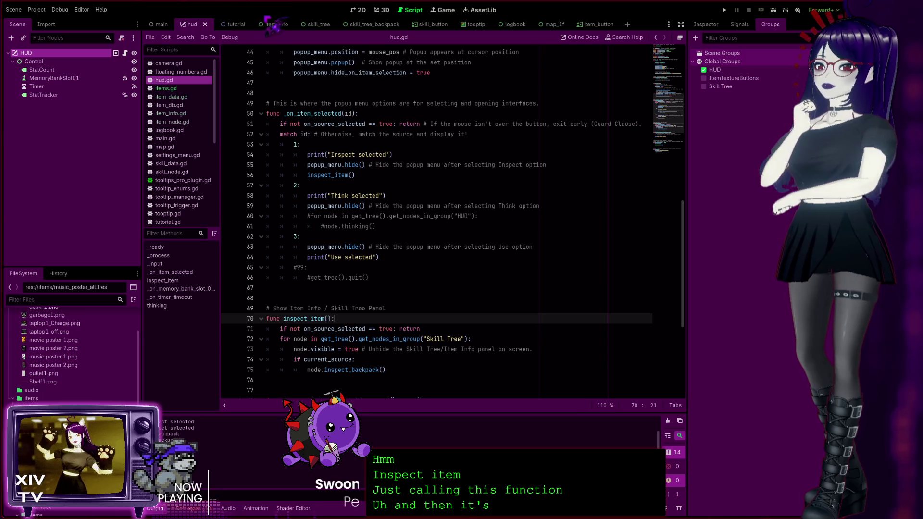
click(289, 25)
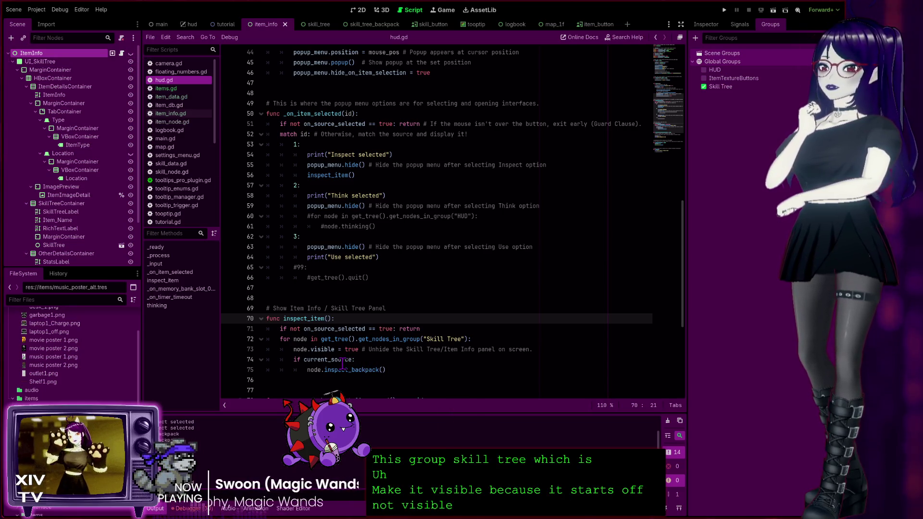
scroll(339, 352, up, 12)
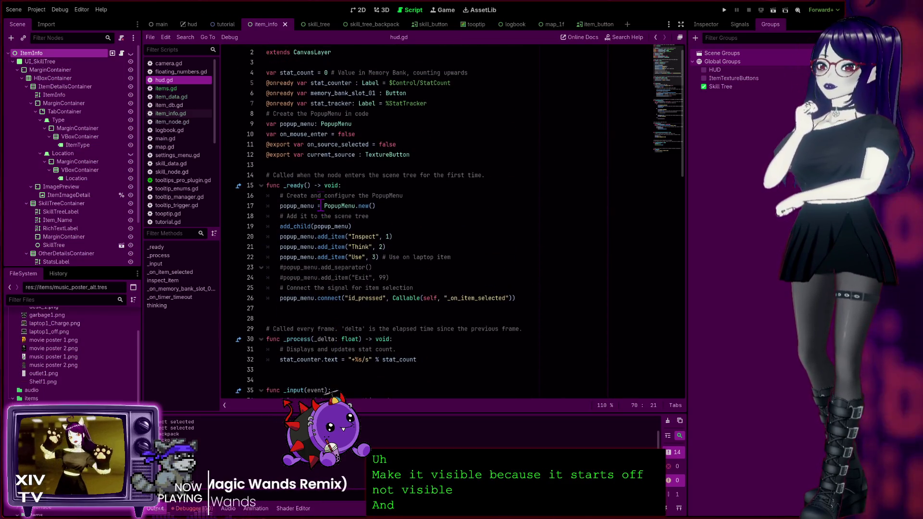
scroll(365, 279, down, 2)
scroll(376, 264, up, 1)
scroll(376, 264, up, 3)
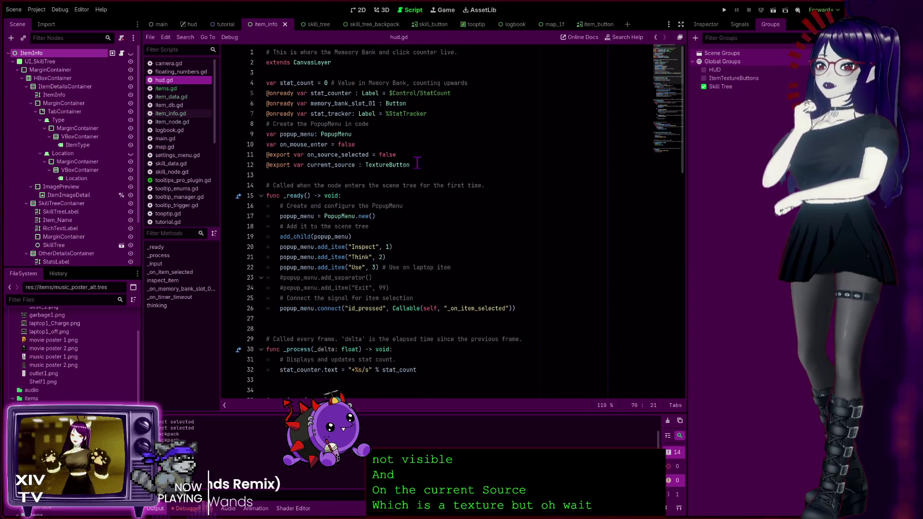
Retype current_source on line 12 from TextureButton to ItemNode, then save and run with F5.
double_click(388, 165)
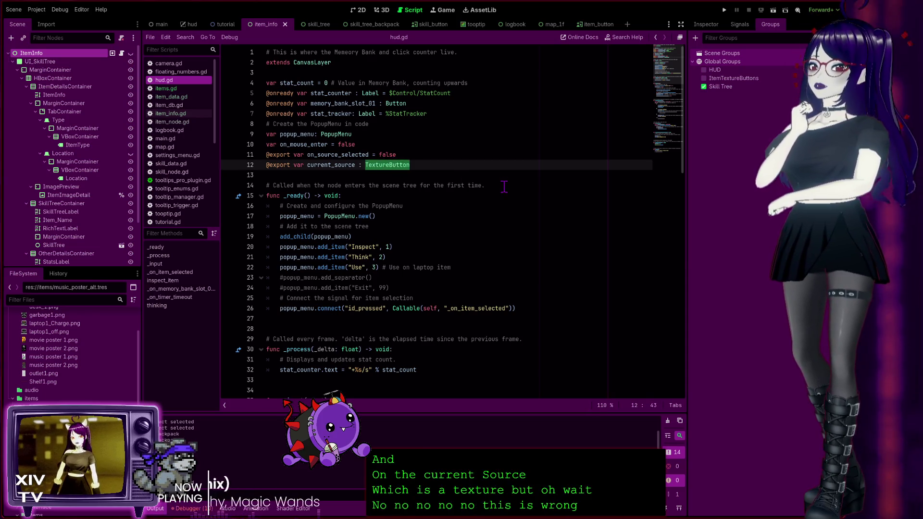
text(ItemNode)
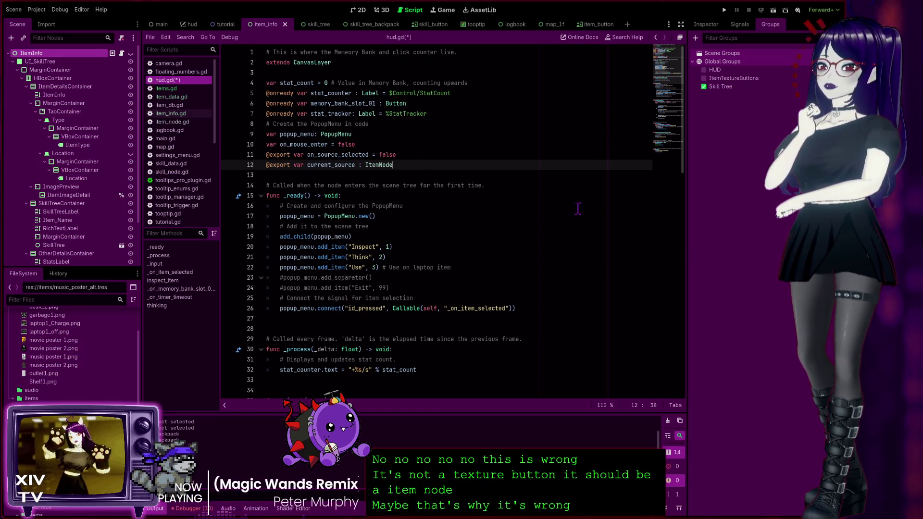
scroll(579, 208, down, 5)
key(F5)
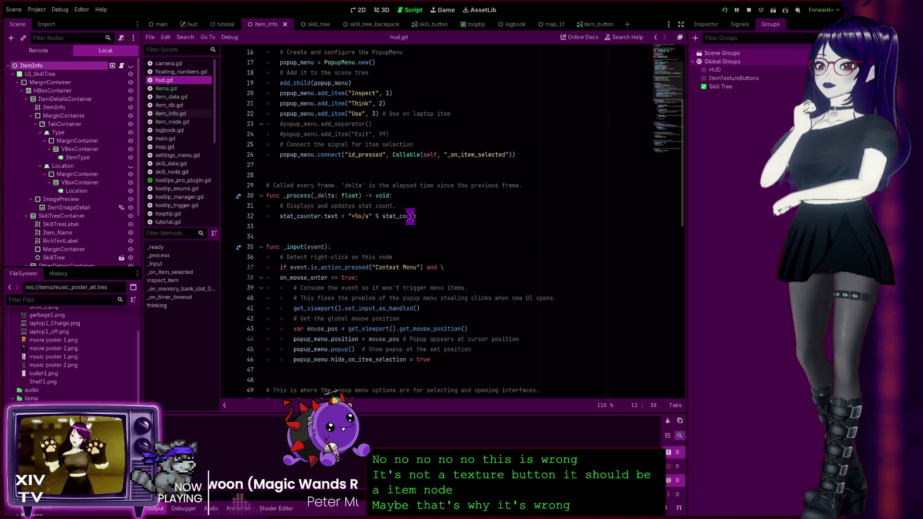
right_click(207, 292)
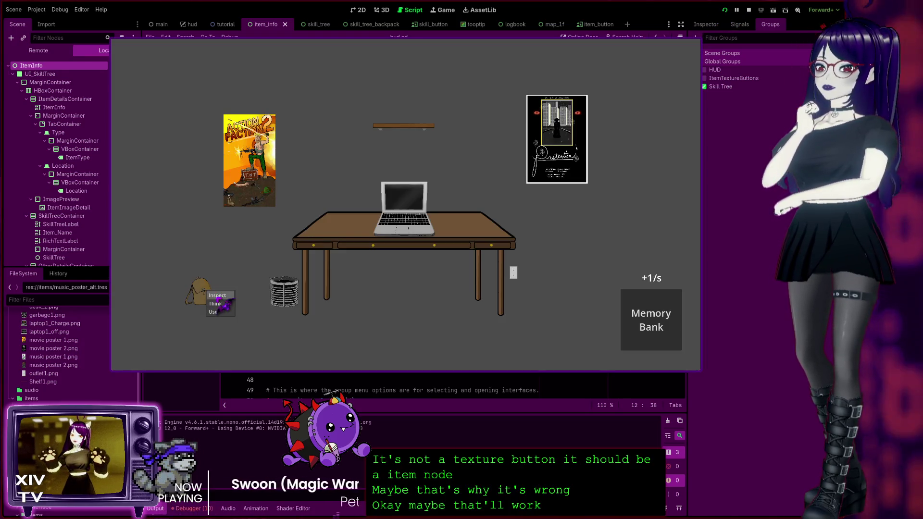
click(217, 303)
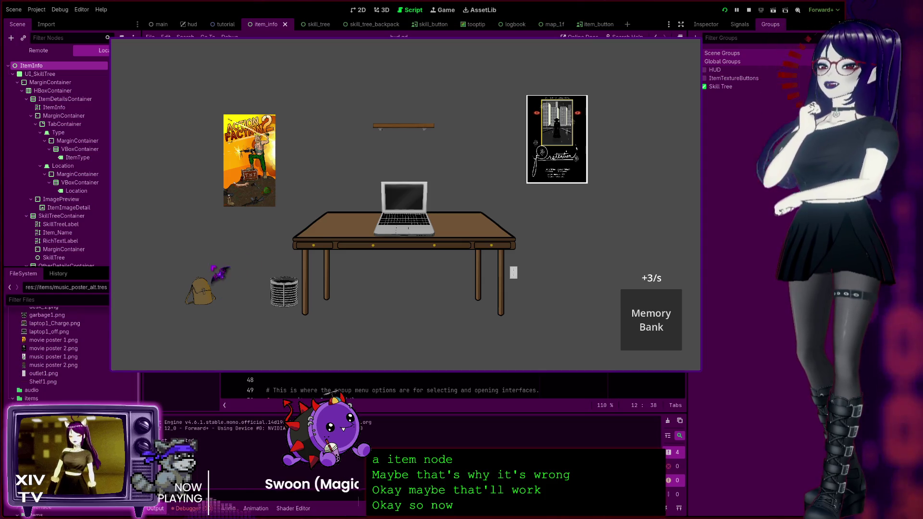
click(208, 290)
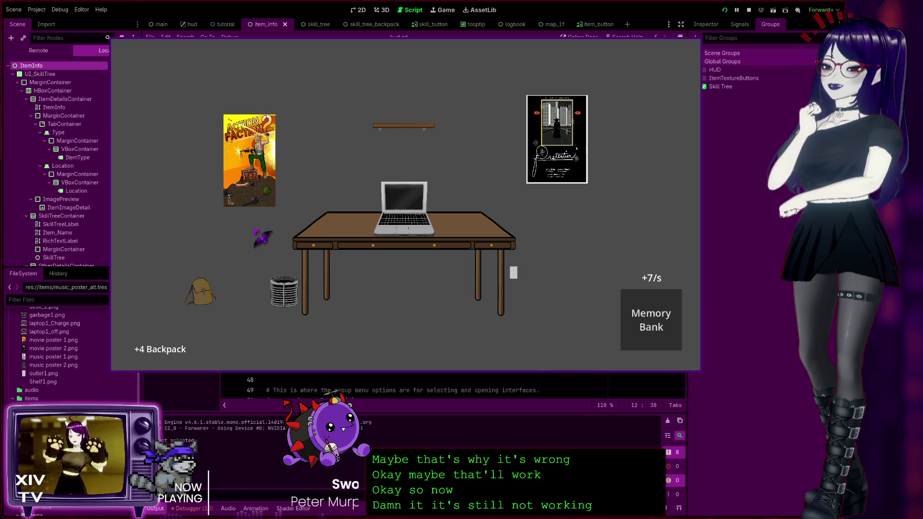
click(208, 290)
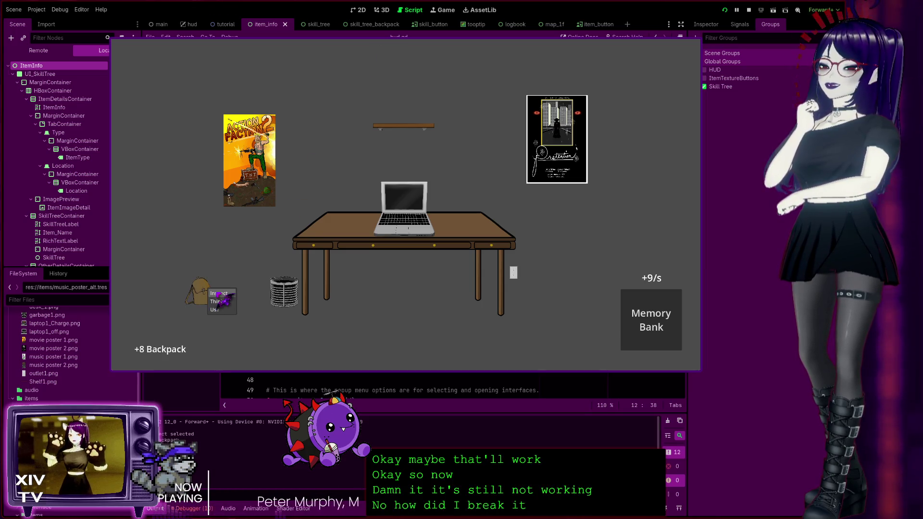
click(221, 298)
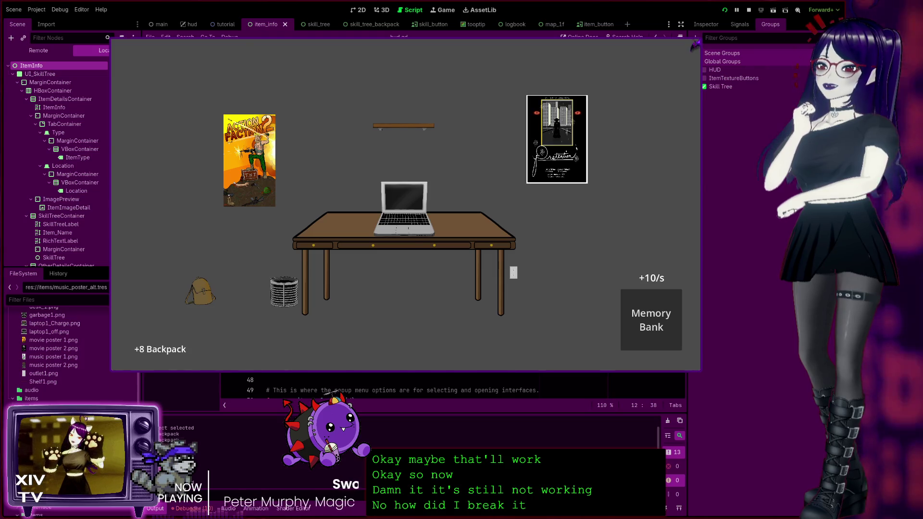
key(F8)
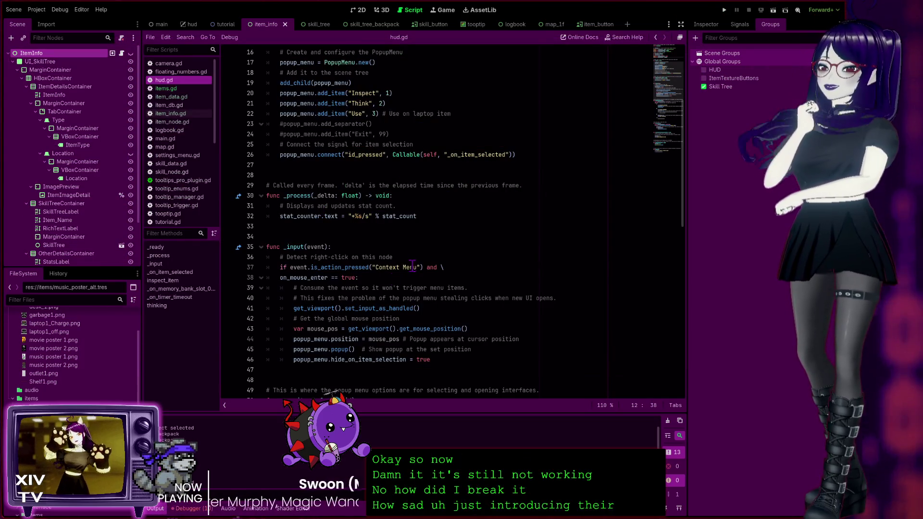
Check the item_button scene, return to item_info, and delete hud.gd's commented '# inspect_backpack()' line 95.
scroll(373, 176, up, 4)
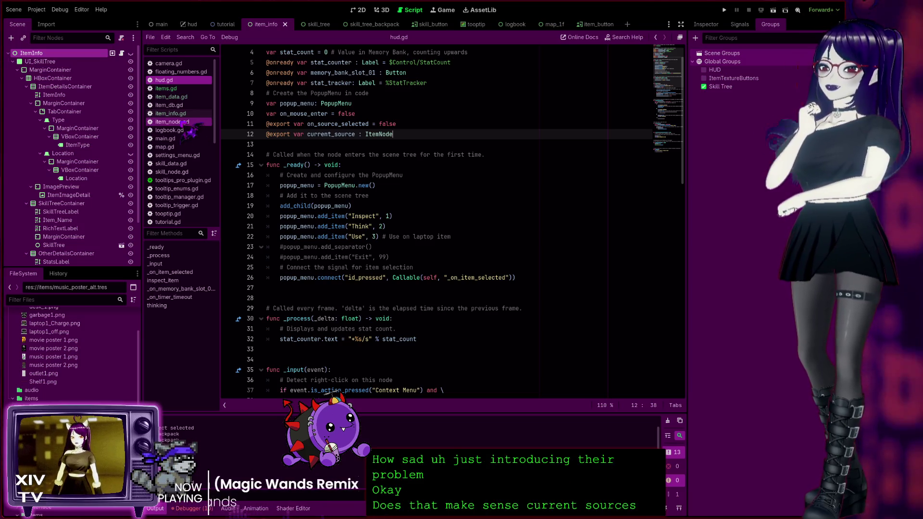
click(599, 25)
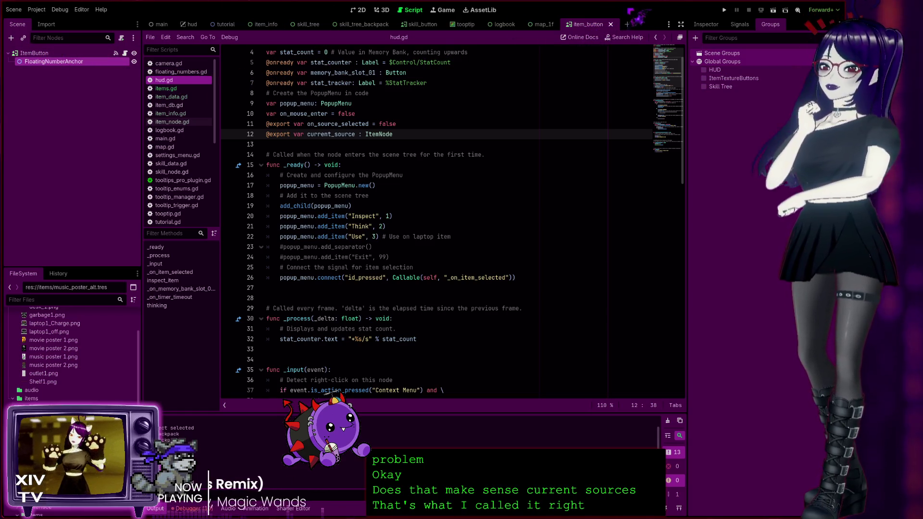
click(264, 25)
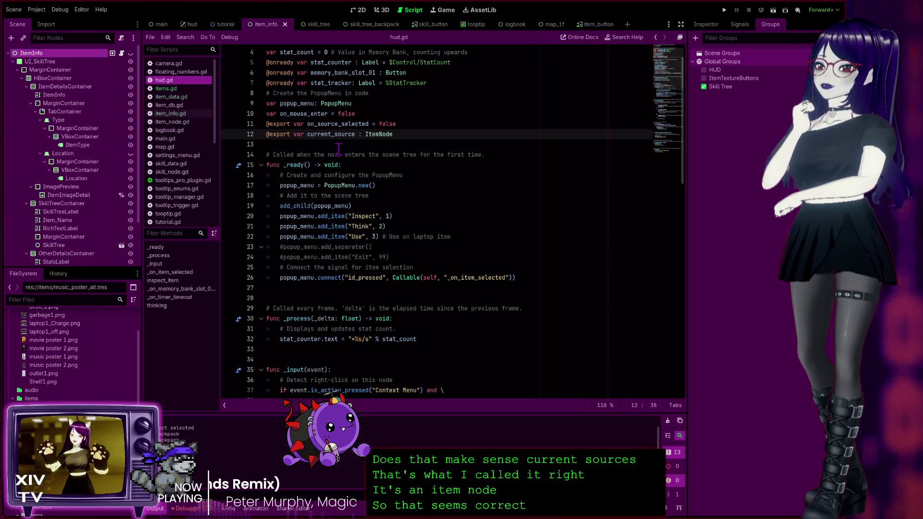
scroll(339, 150, down, 15)
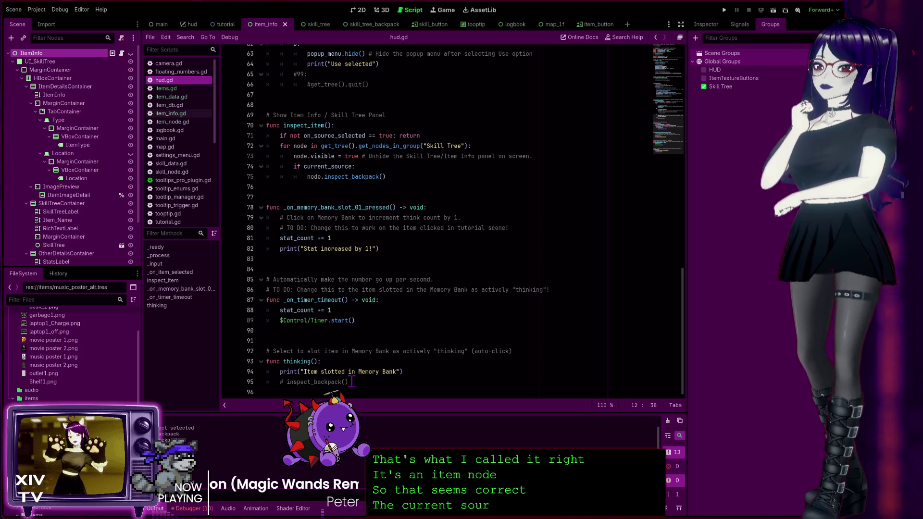
drag(361, 382, 226, 390)
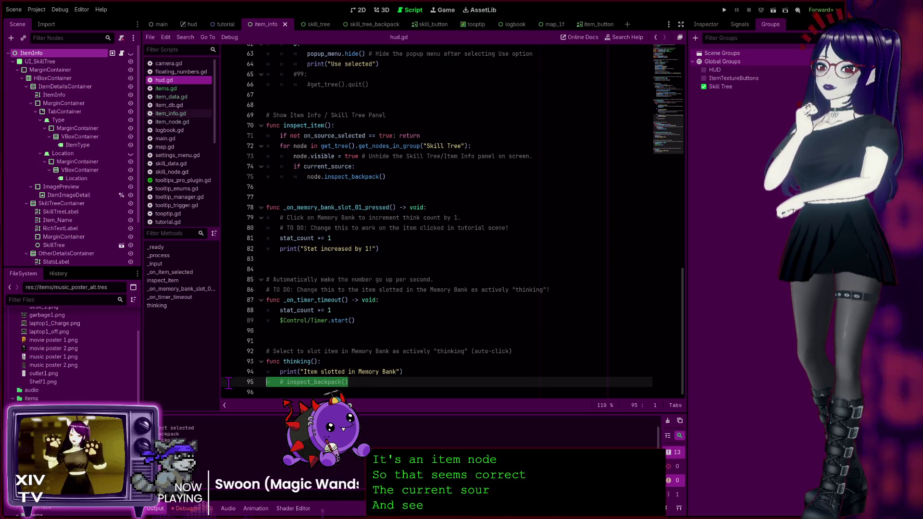
key(BackSpace)
key(BackSpace)
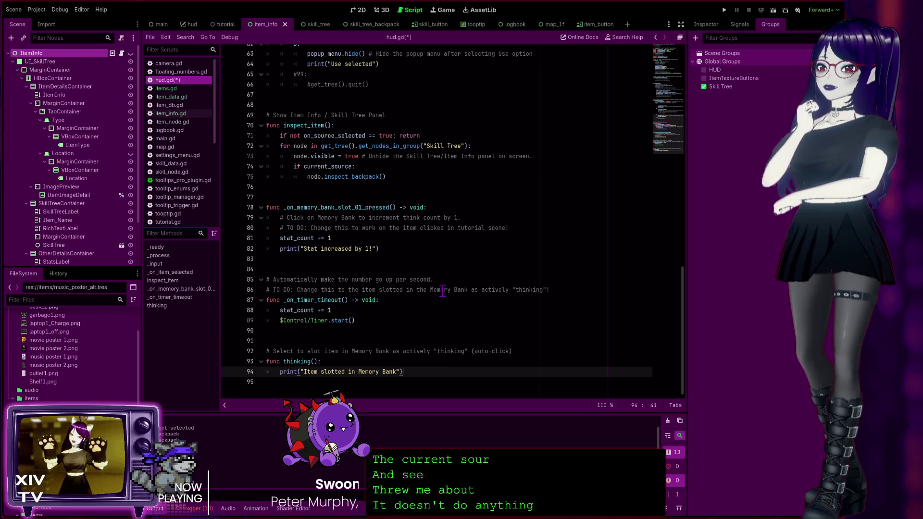
Review hud.gd and open the item_info.gd script.
scroll(376, 304, up, 2)
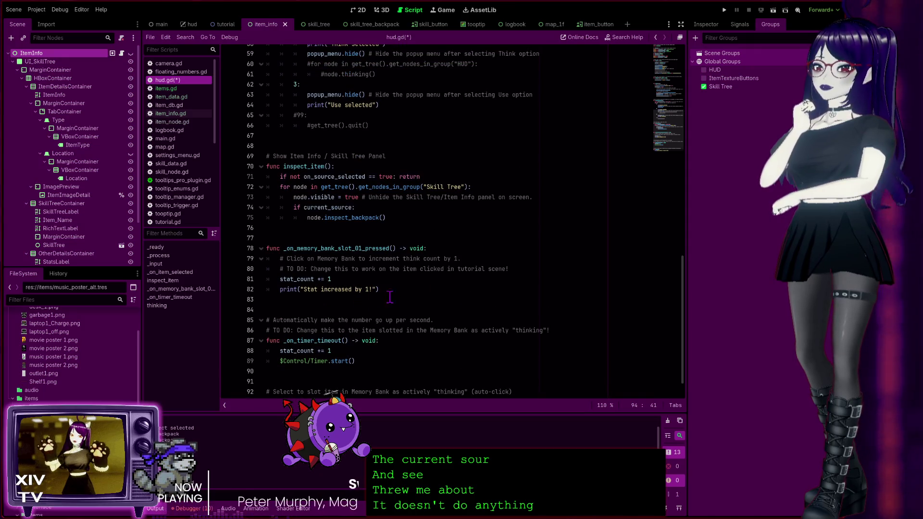
scroll(375, 339, up, 2)
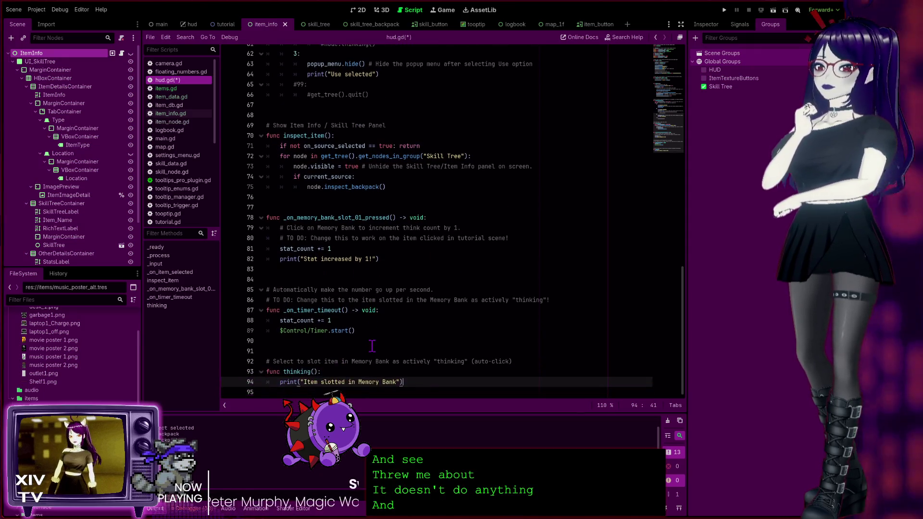
scroll(374, 341, up, 4)
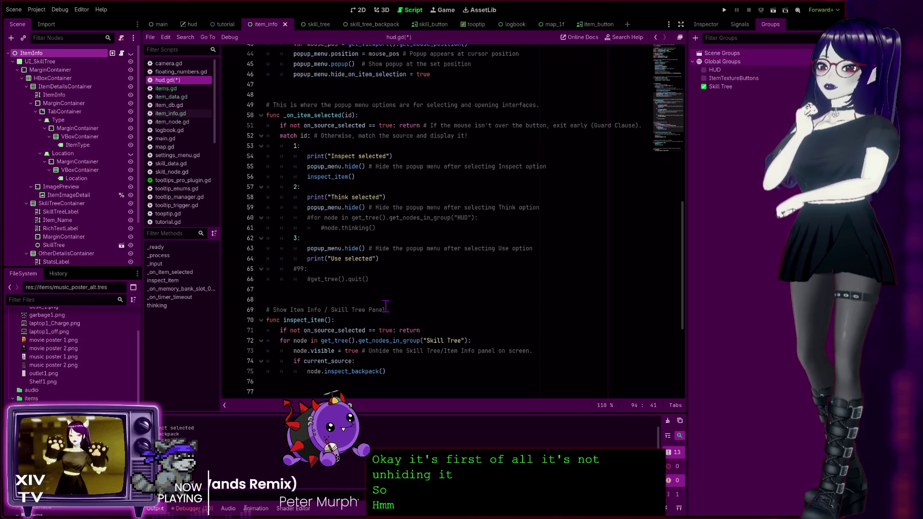
scroll(386, 306, up, 15)
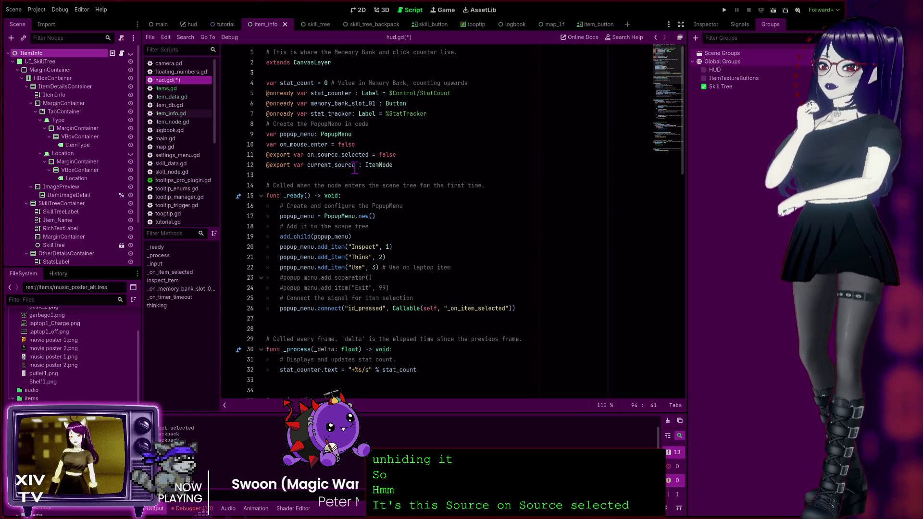
scroll(398, 257, down, 10)
scroll(397, 258, down, 10)
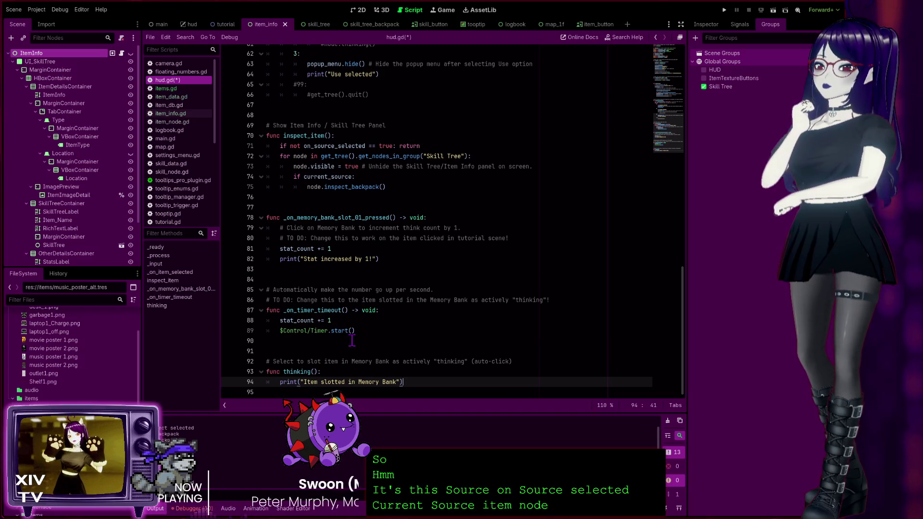
scroll(352, 341, up, 3)
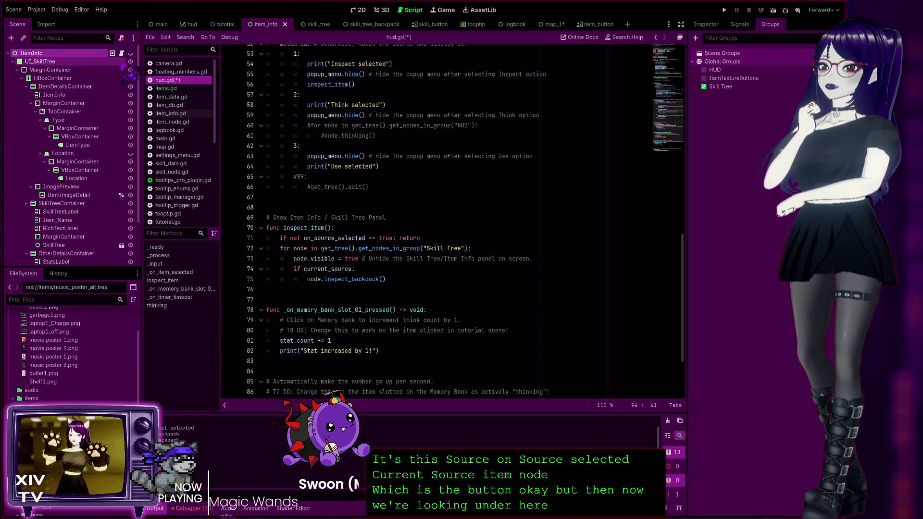
click(171, 114)
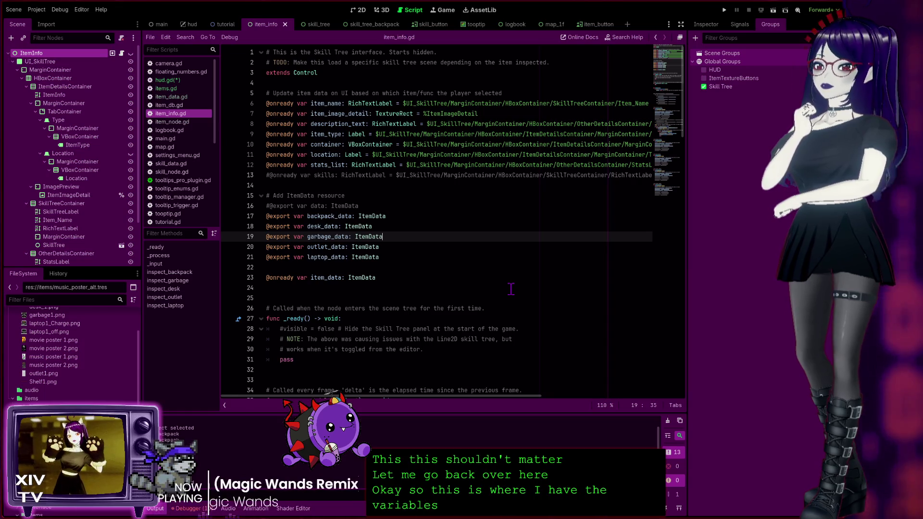
Select inspect_backpack's texture, item_name and description lines 60–62 in item_info.gd, then go to hud.gd.
scroll(511, 289, down, 3)
scroll(511, 289, down, 2)
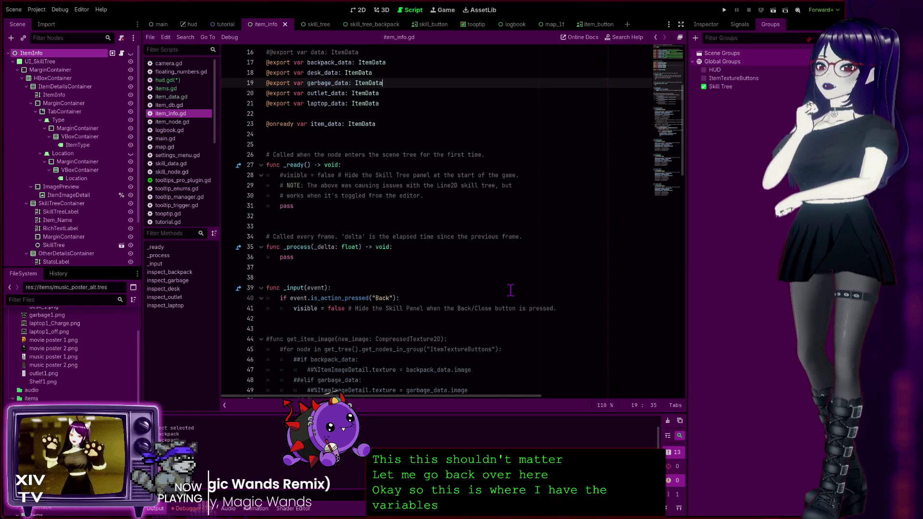
scroll(436, 280, up, 5)
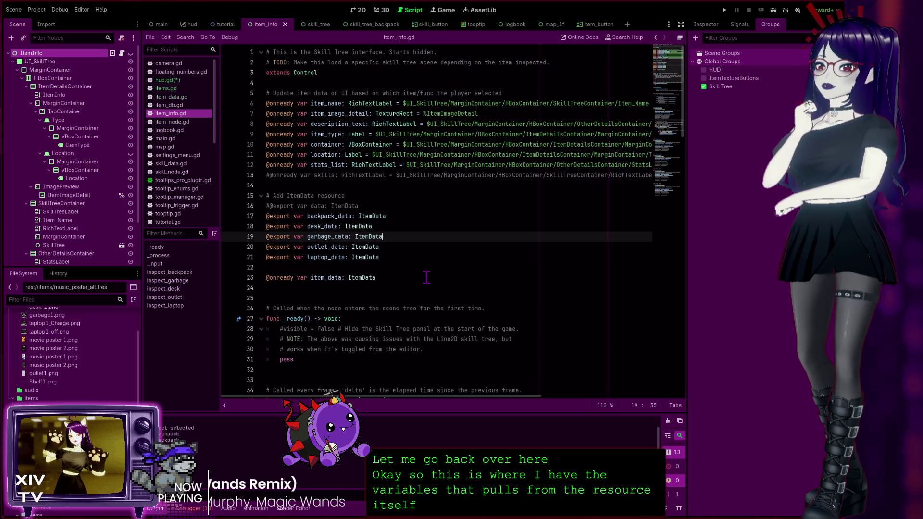
scroll(381, 272, down, 5)
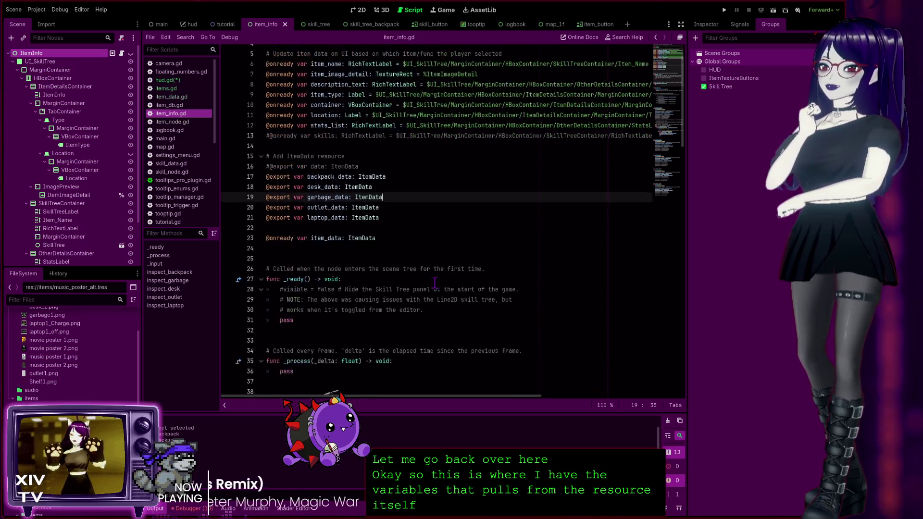
scroll(342, 246, down, 6)
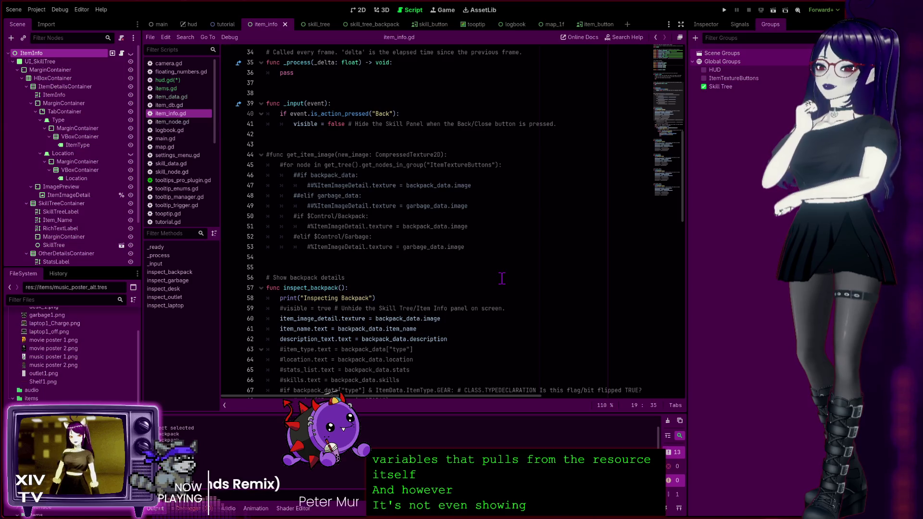
scroll(480, 289, down, 2)
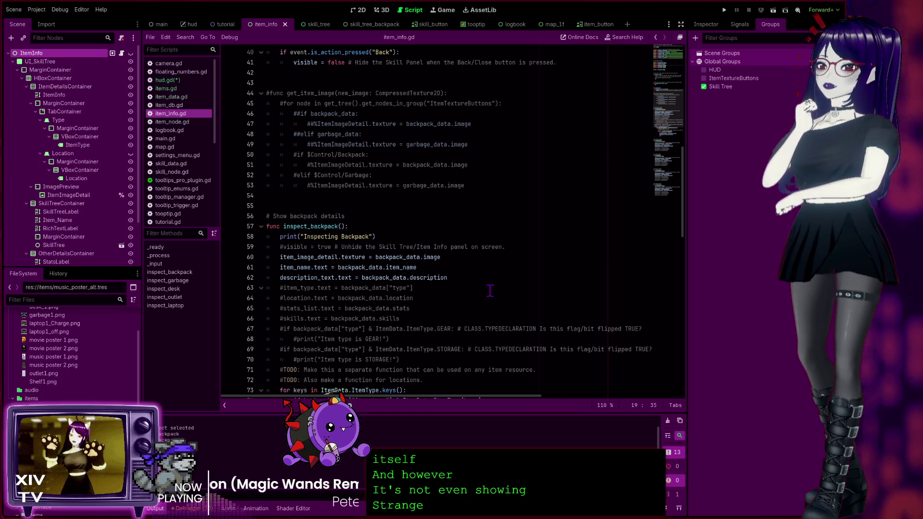
scroll(465, 282, down, 4)
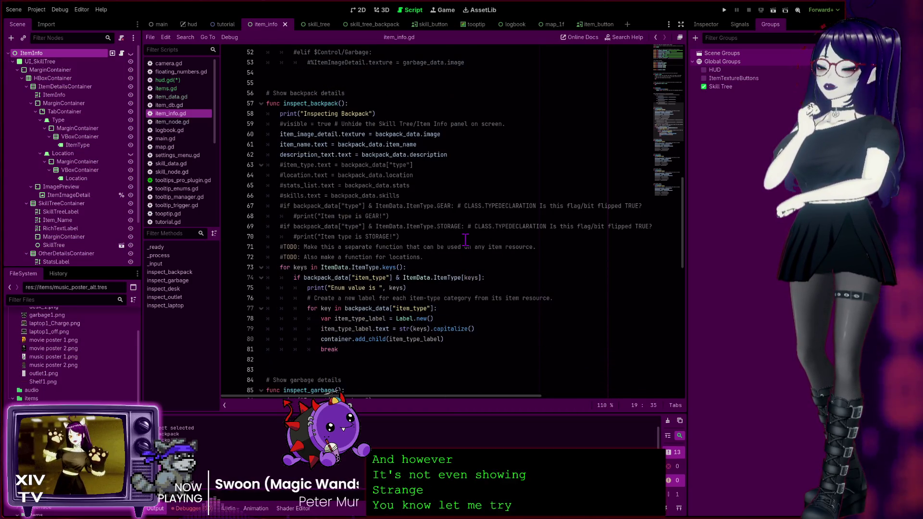
drag(448, 155, 229, 132)
key(ctrl+c)
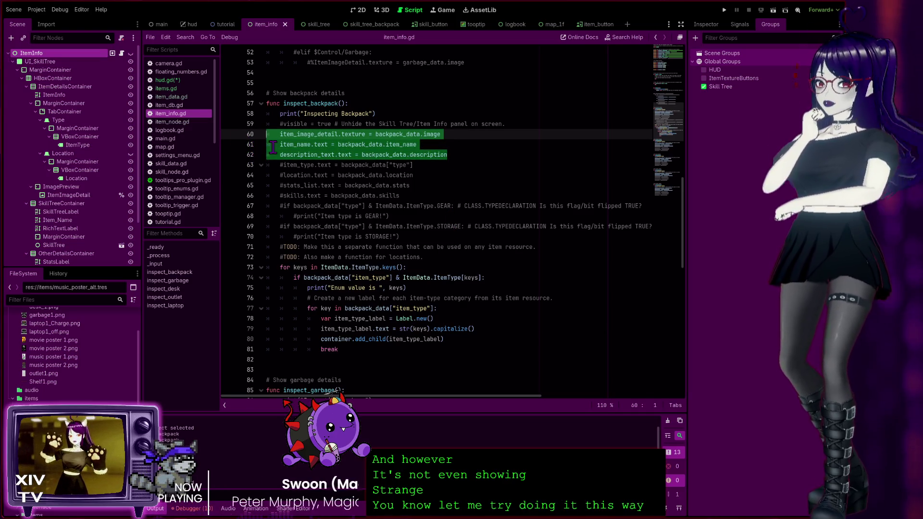
click(166, 80)
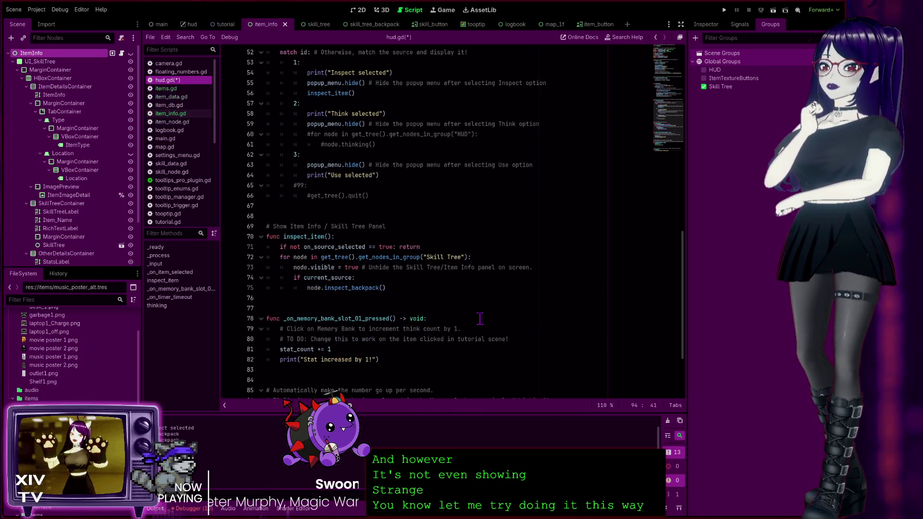
Paste the image, name and description lines below the inspect_backpack call and fix their indentation.
scroll(344, 269, down, 3)
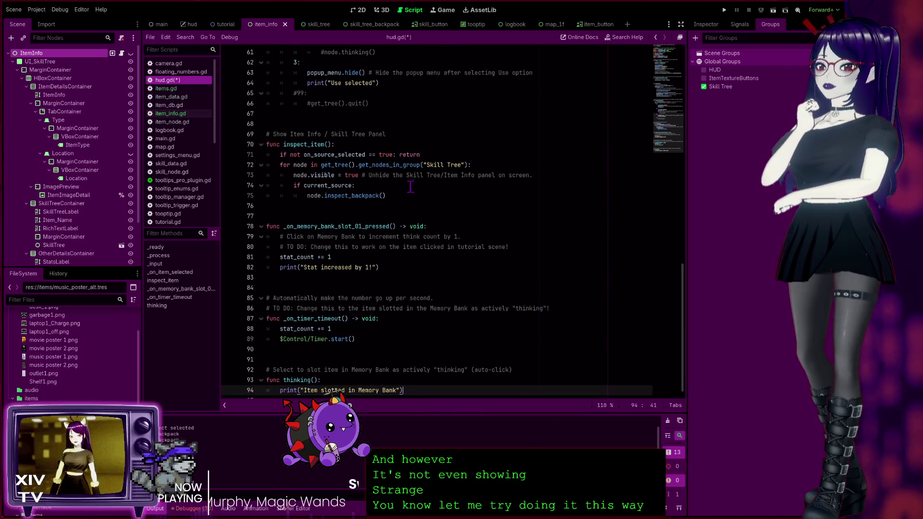
click(399, 196)
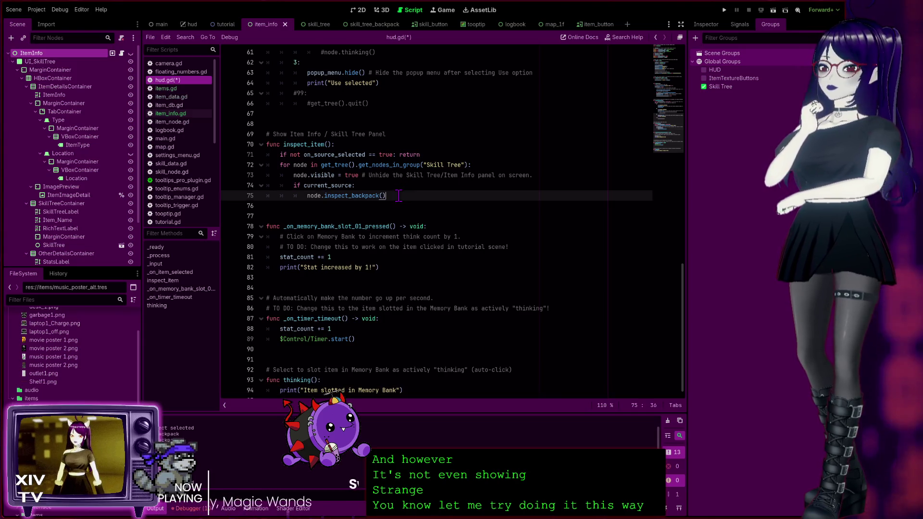
key(ctrl+v)
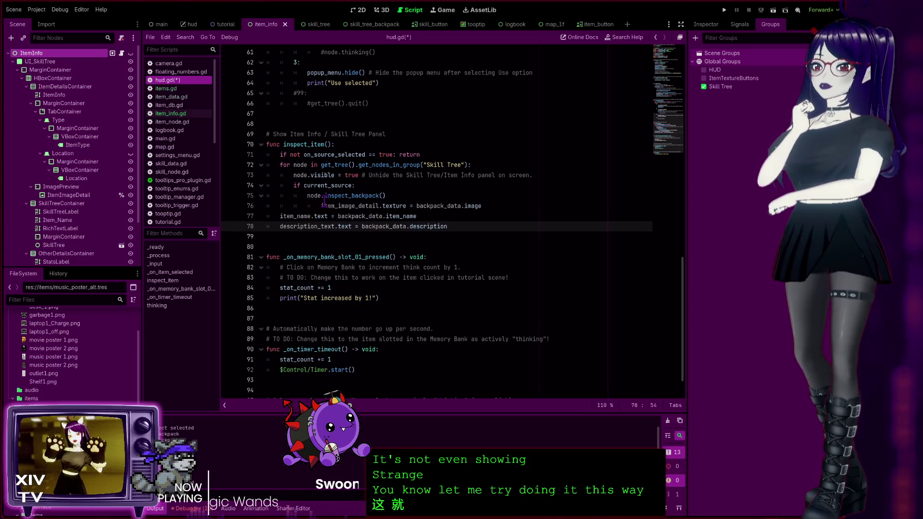
click(321, 206)
key(BackSpace)
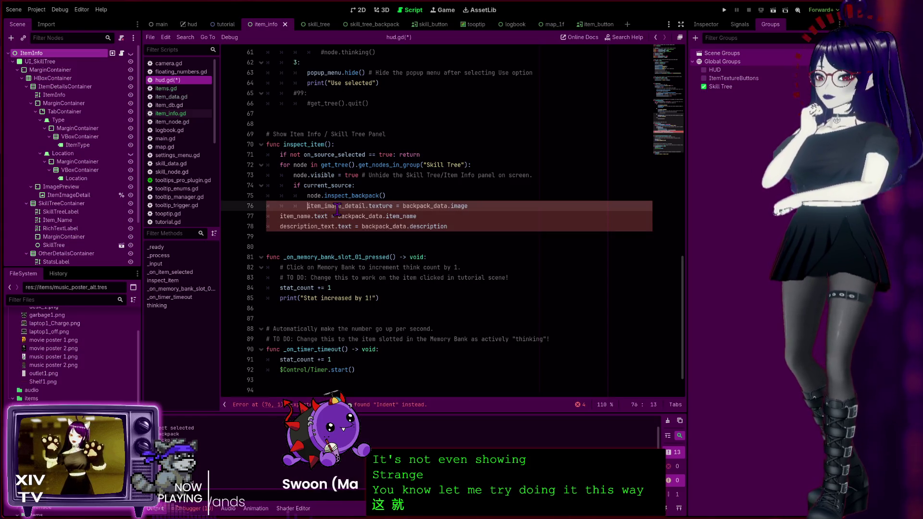
click(273, 216)
key(Tab)
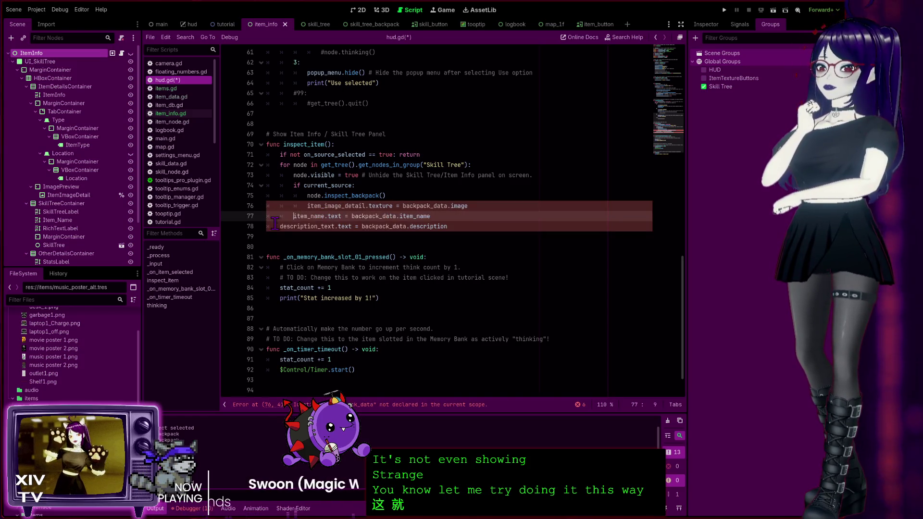
key(Down)
key(Tab)
Comment out node.inspect_backpack() with Ctrl+K and return to item_info.gd.
click(445, 192)
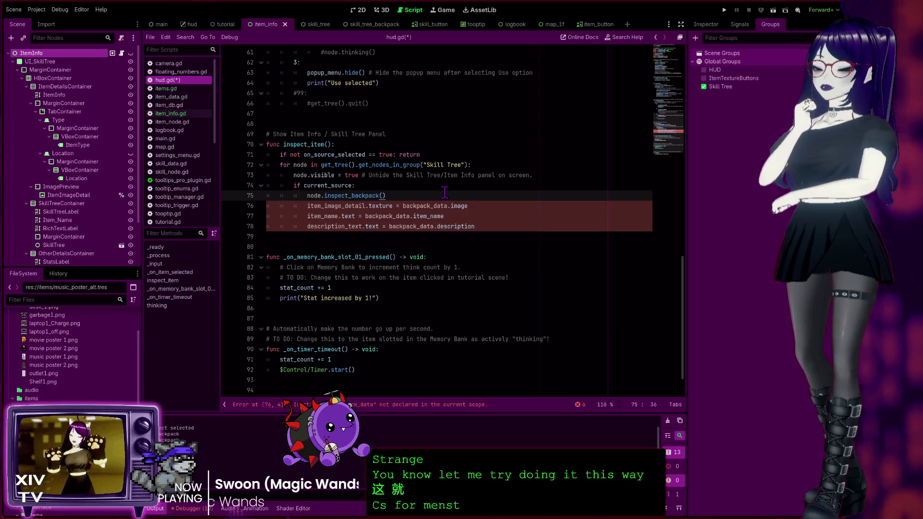
key(ctrl+k)
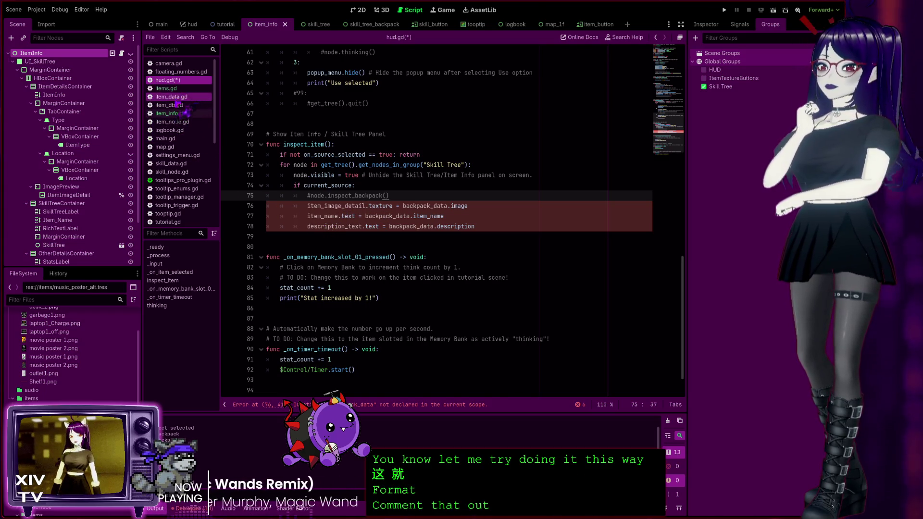
click(173, 114)
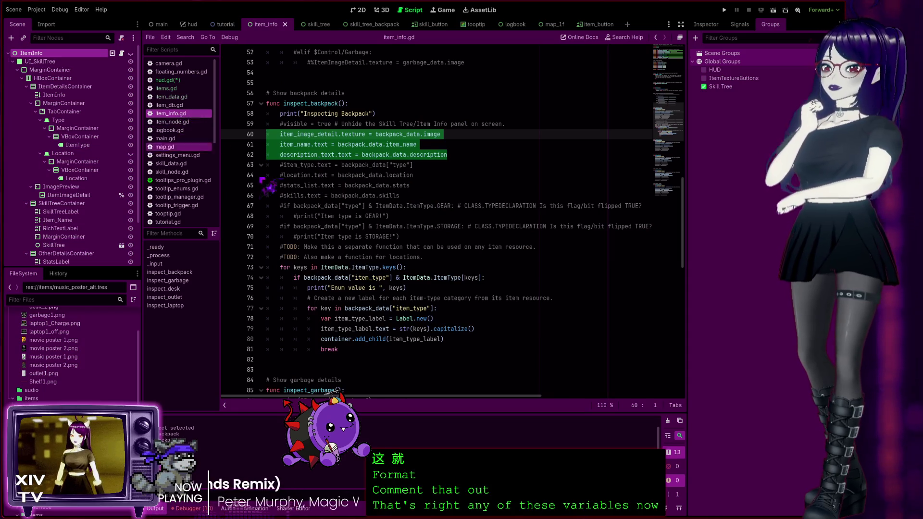
Copy the item-type label loop, lines 71–81, from item_info.gd.
click(381, 207)
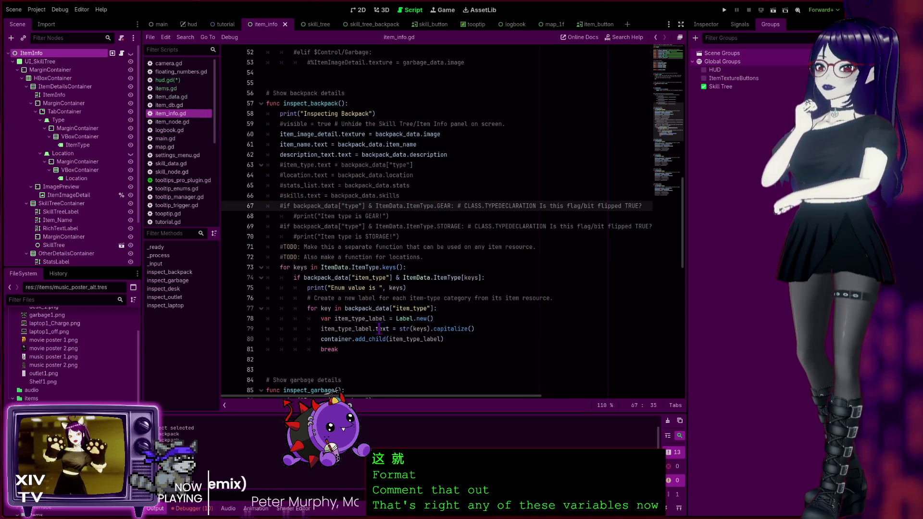
scroll(370, 316, down, 5)
scroll(379, 327, up, 5)
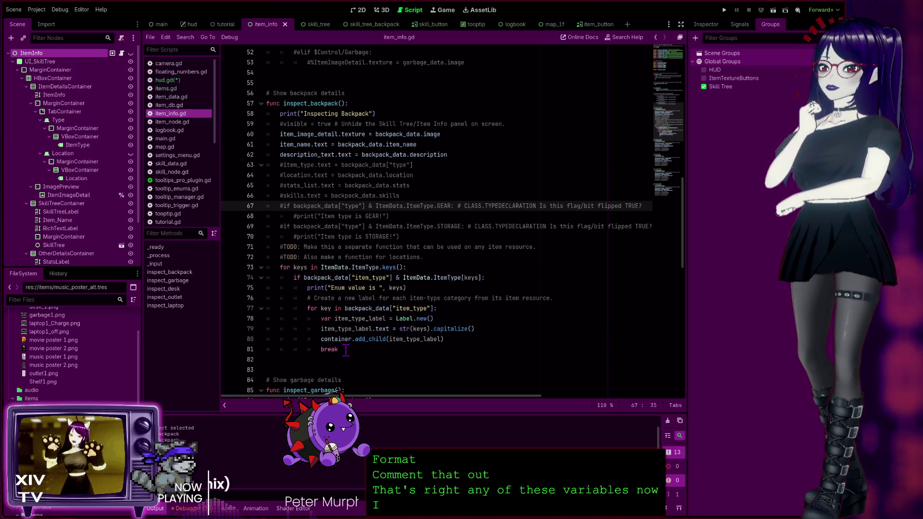
mouse_move(346, 350)
mouse_down()
mouse_move(298, 339)
mouse_move(250, 278)
mouse_move(227, 271)
mouse_move(221, 246)
mouse_up()
key(ctrl+c)
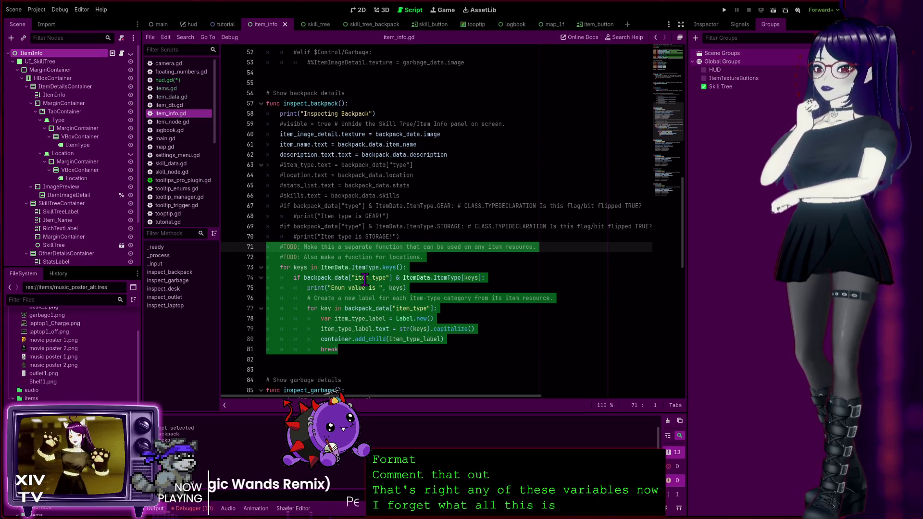
key(Down)
key(Down)
key(End)
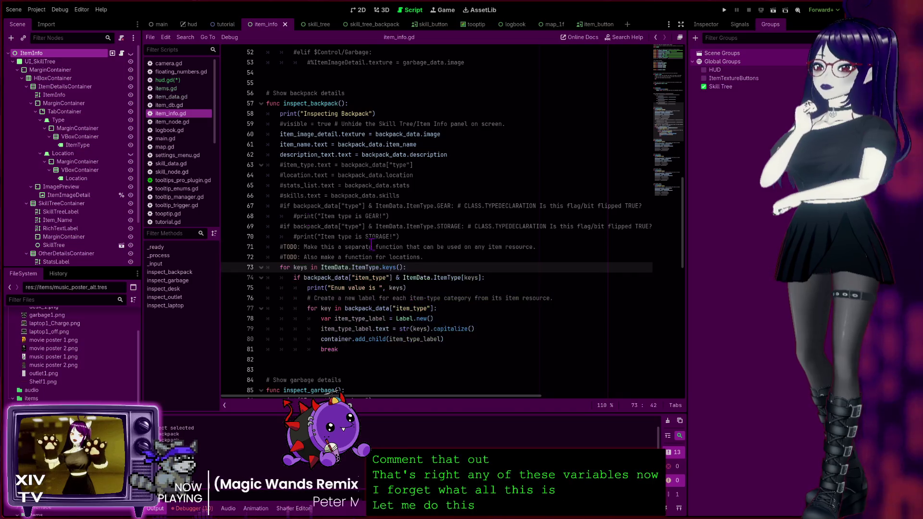
Paste the loop into hud.gd's inspect_item below the description line, adding a trailing blank line.
click(166, 80)
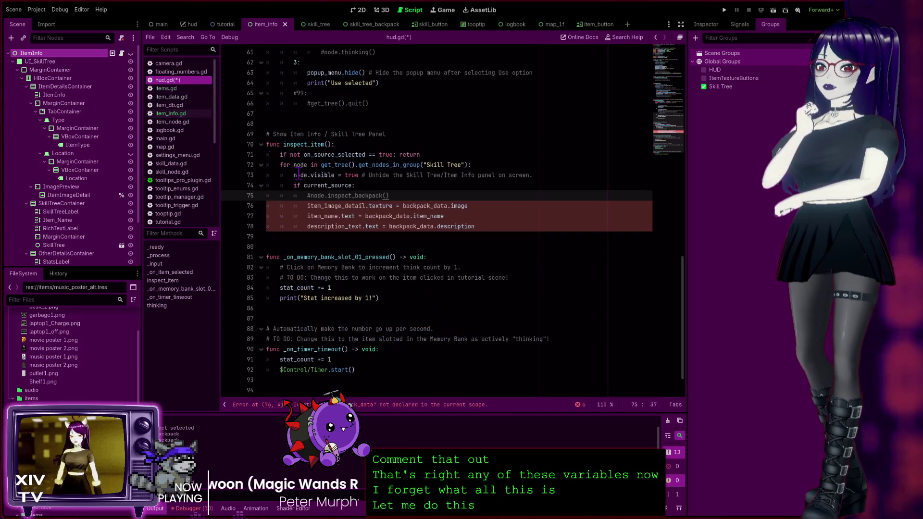
click(437, 235)
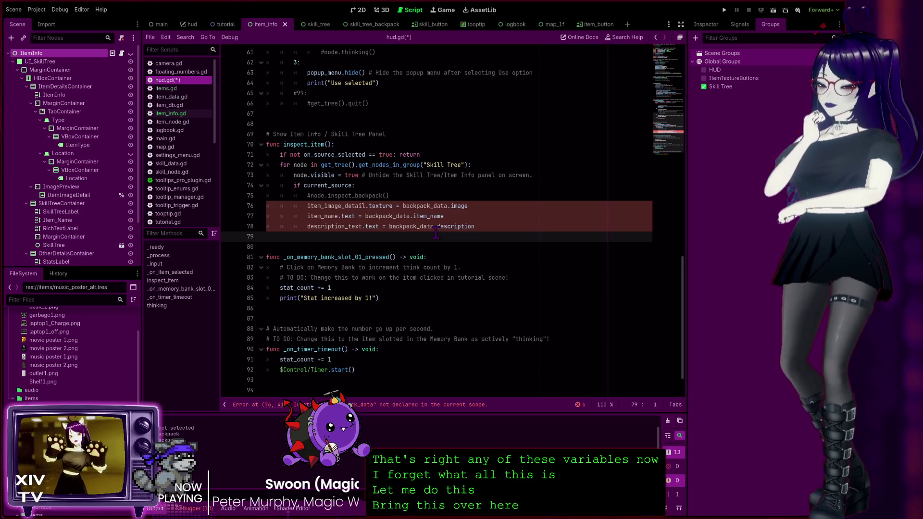
key(ctrl+v)
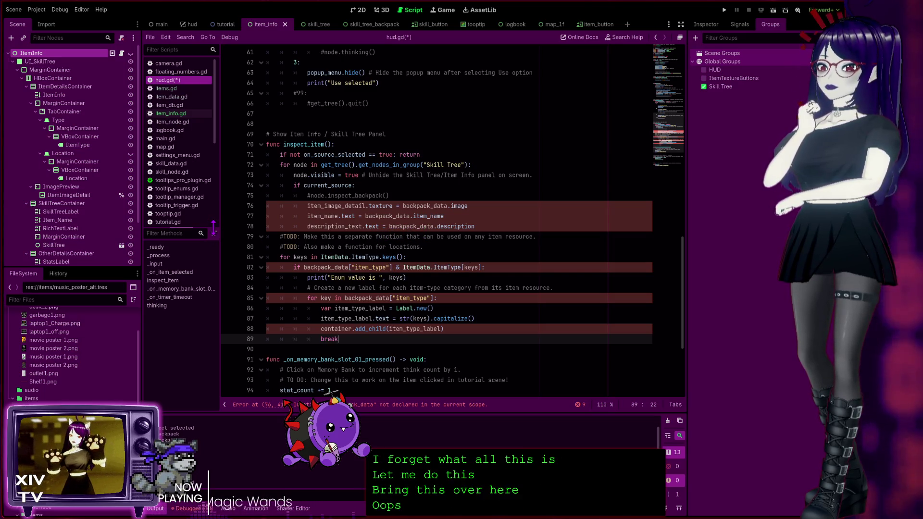
click(294, 348)
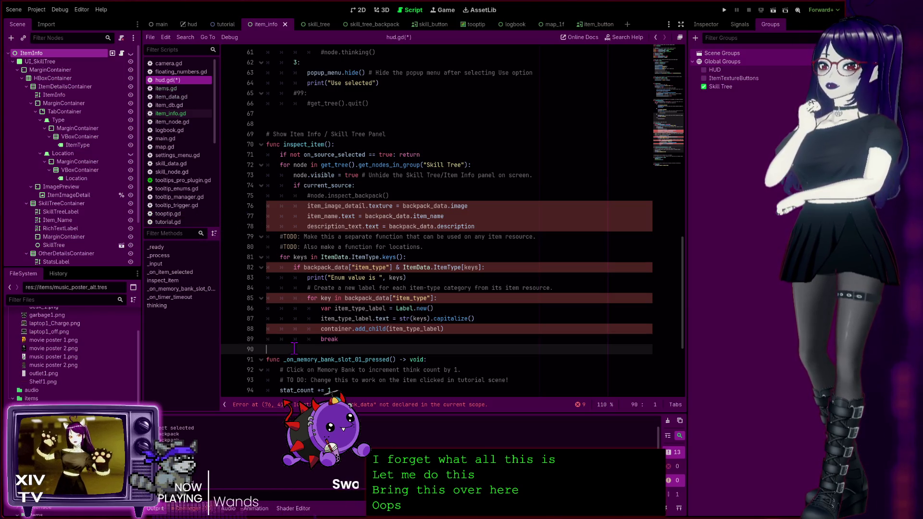
key(Return)
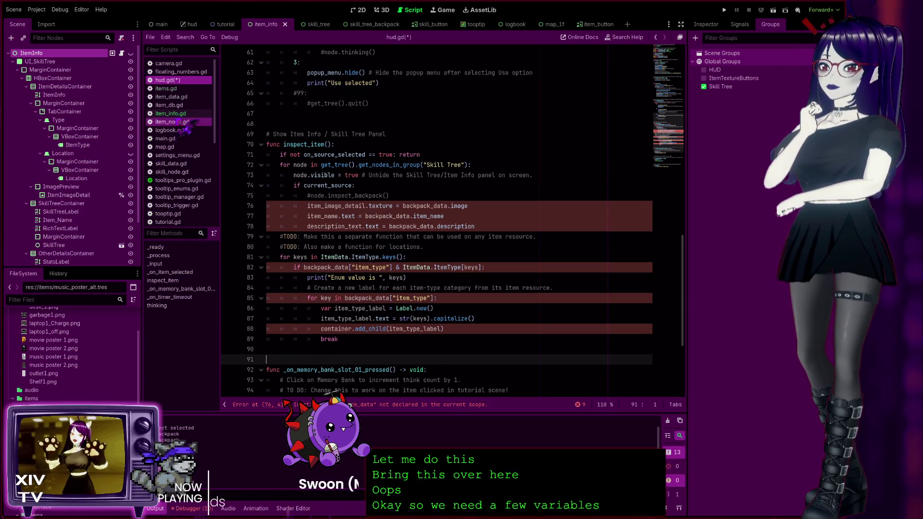
click(171, 114)
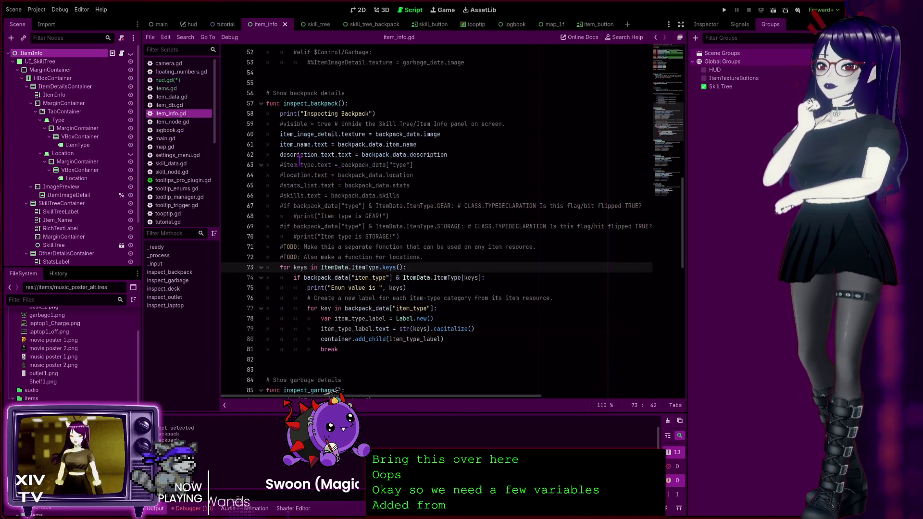
scroll(300, 160, up, 15)
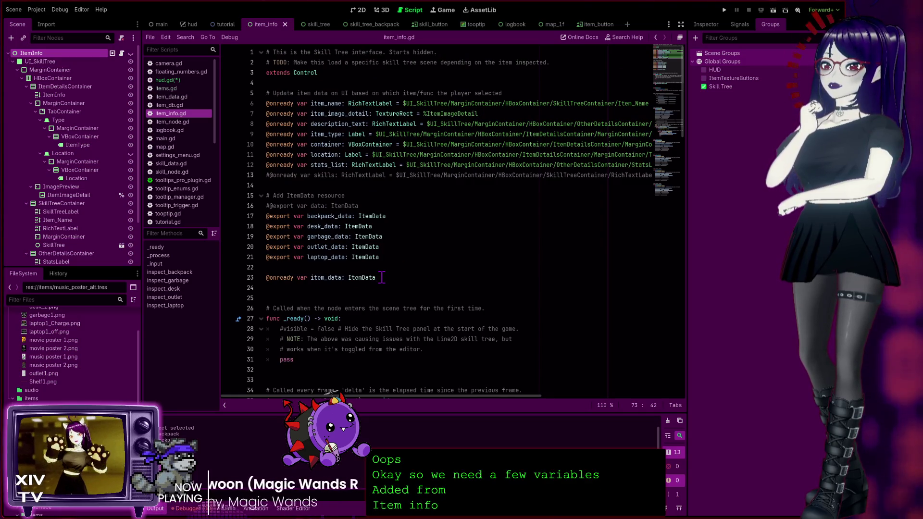
mouse_move(383, 277)
mouse_down()
mouse_move(241, 202)
mouse_move(239, 91)
mouse_up()
key(ctrl+c)
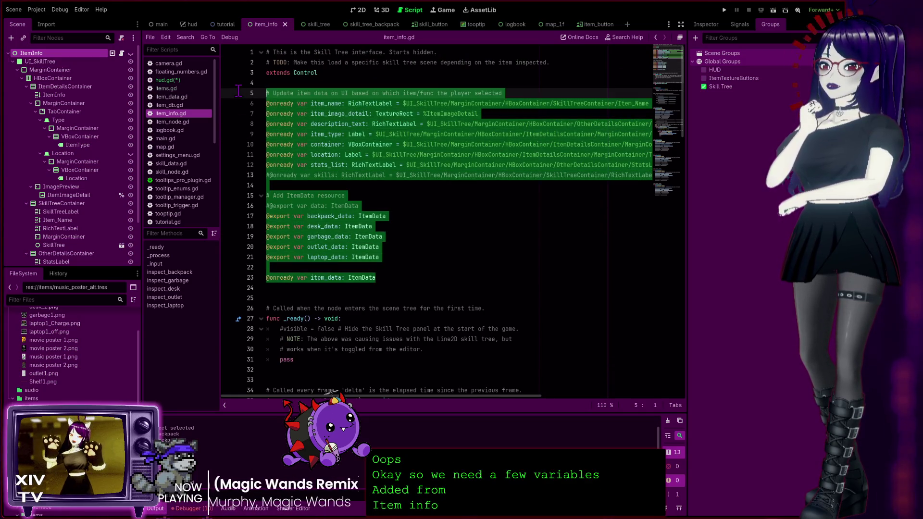
click(384, 236)
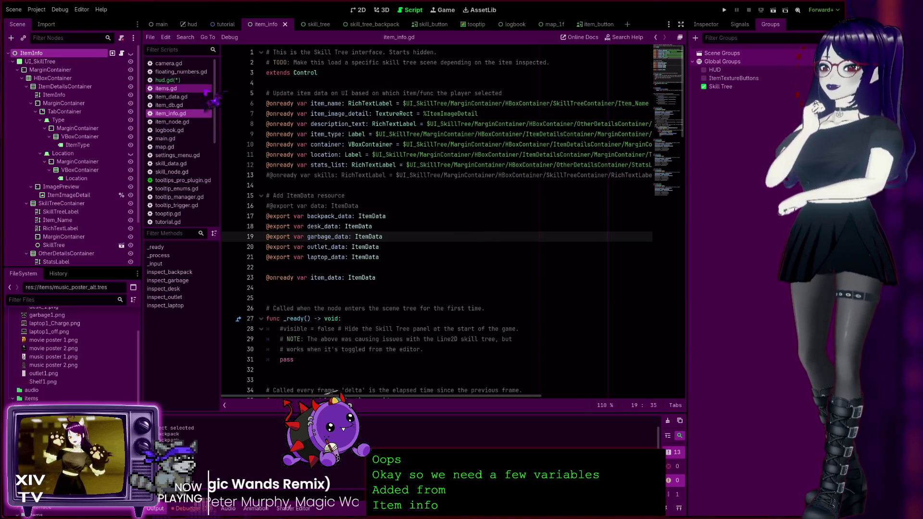
click(196, 81)
scroll(408, 173, up, 10)
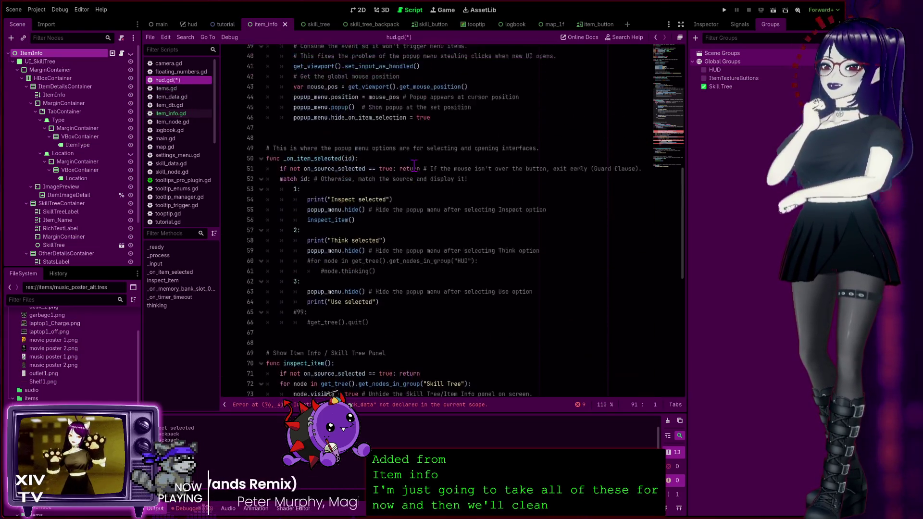
scroll(409, 173, up, 1)
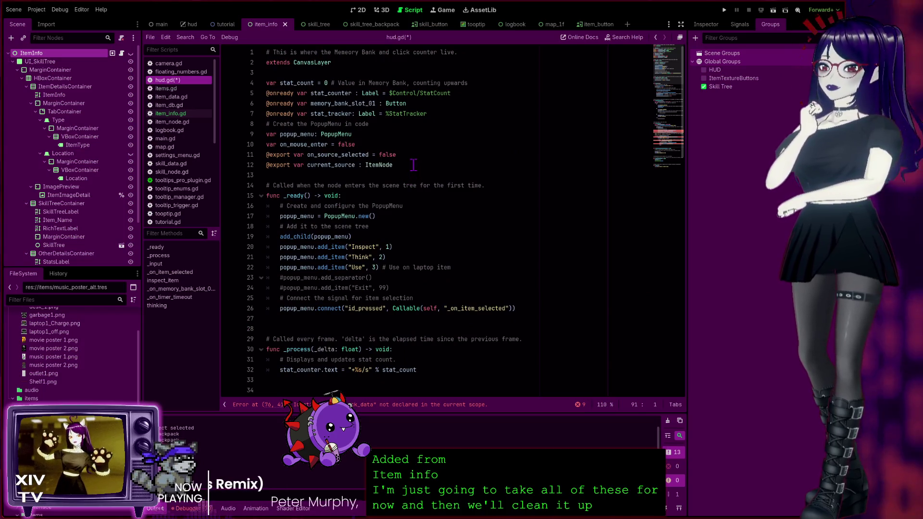
click(411, 165)
key(Return)
key(Return)
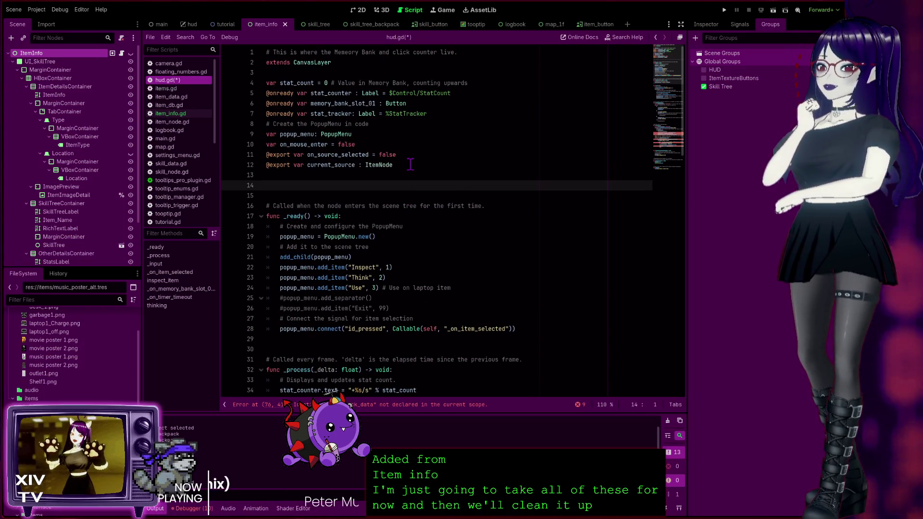
key(ctrl+v)
Collapse the memory bank slot, auto-increment comment, _on_timer_timeout and thinking functions.
scroll(470, 205, down, 20)
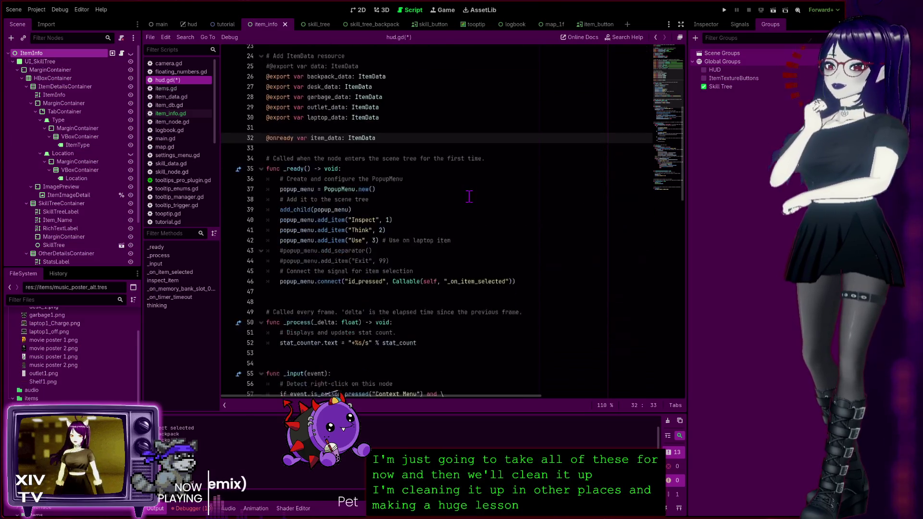
scroll(470, 204, down, 8)
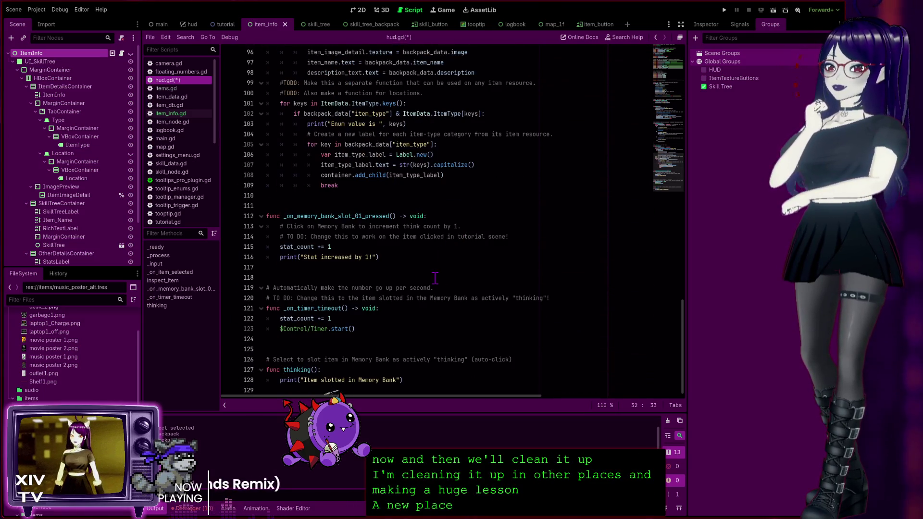
scroll(380, 200, up, 3)
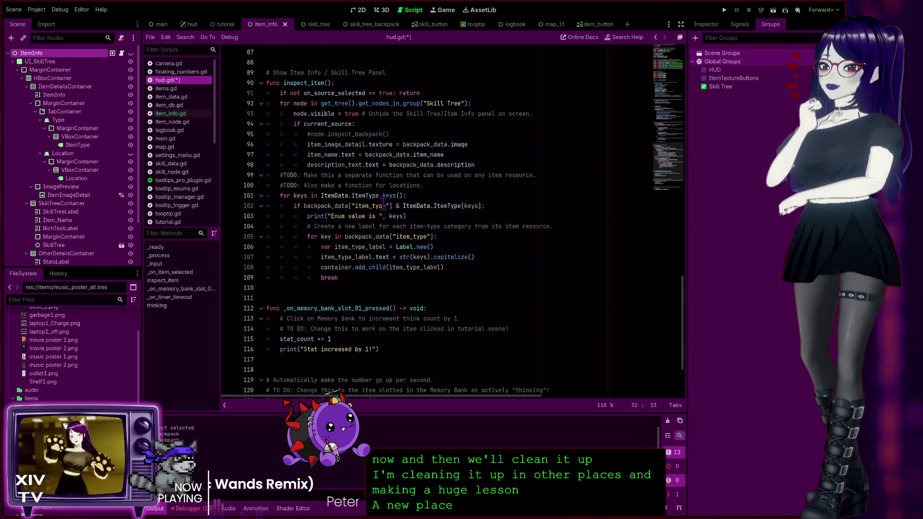
click(258, 308)
click(260, 309)
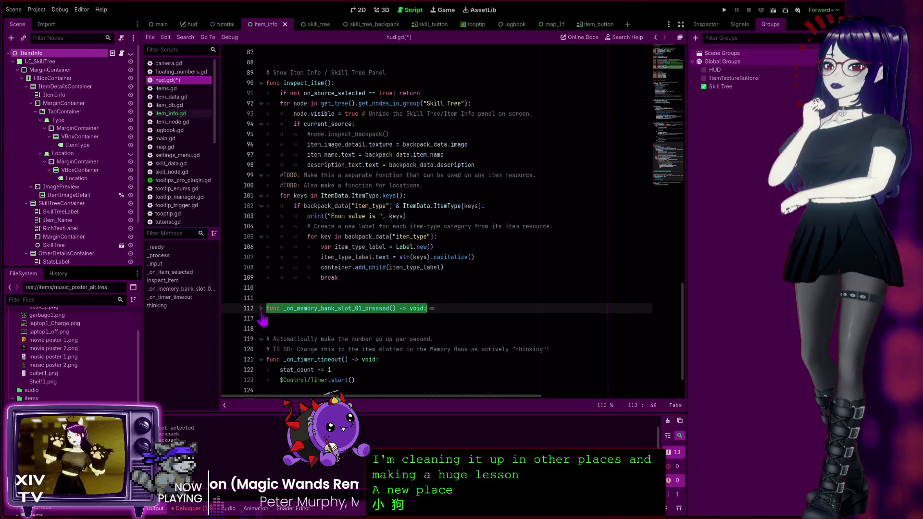
click(262, 340)
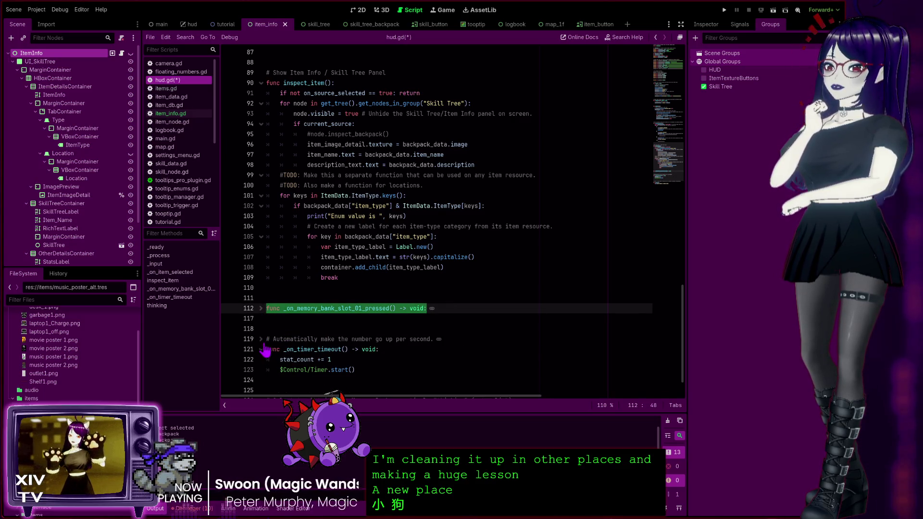
click(261, 349)
scroll(273, 384, down, 1)
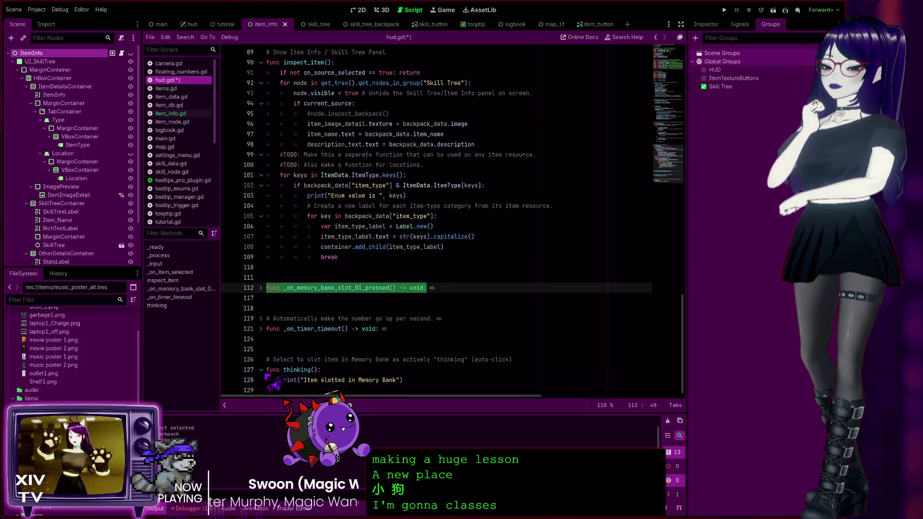
click(261, 370)
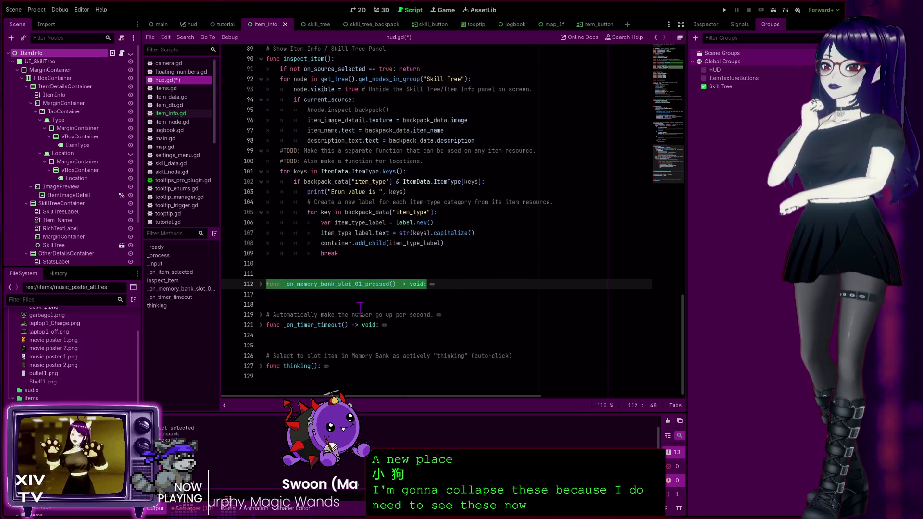
scroll(360, 308, up, 3)
click(381, 360)
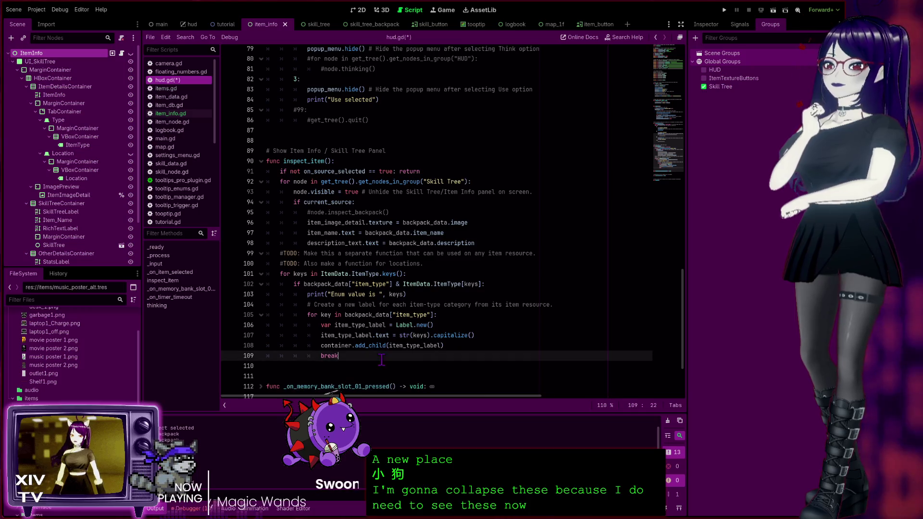
scroll(425, 301, up, 1)
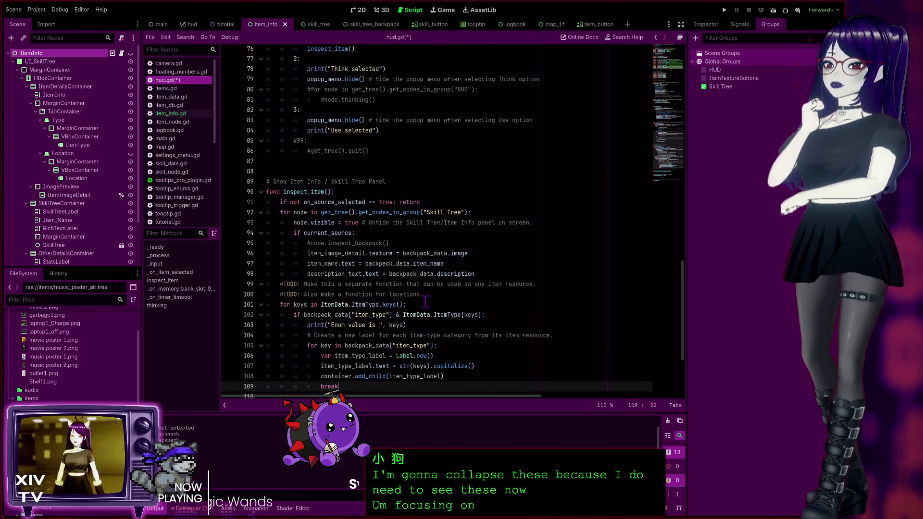
scroll(438, 298, up, 1)
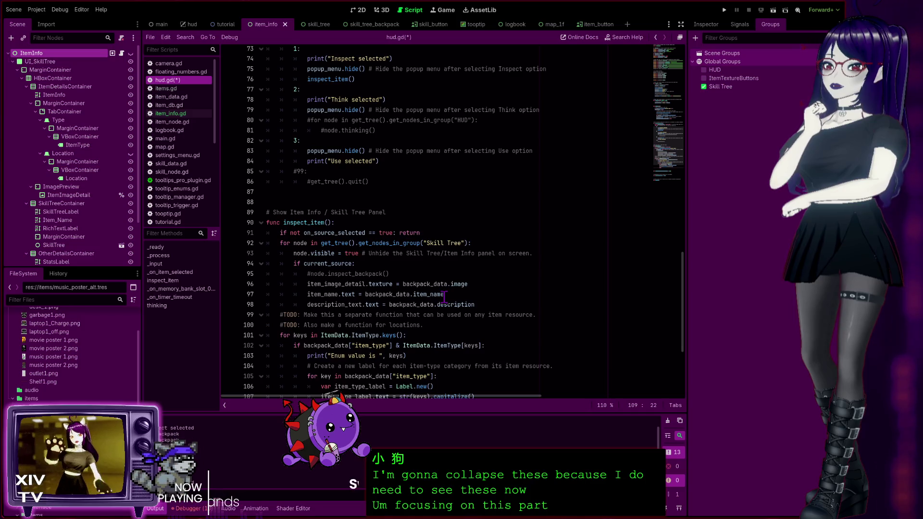
Test-run the game, stop it with F8, review inspect_item, and open the tutorial scene.
scroll(445, 297, up, 20)
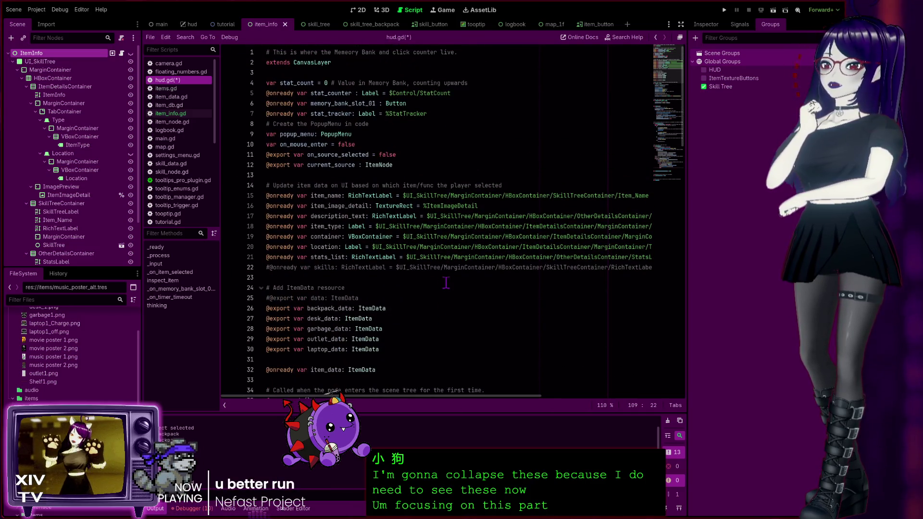
click(725, 9)
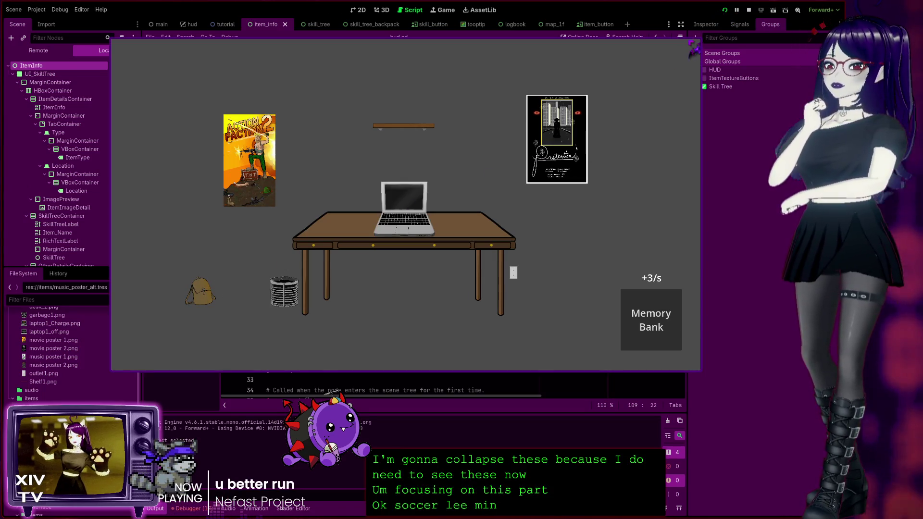
key(F8)
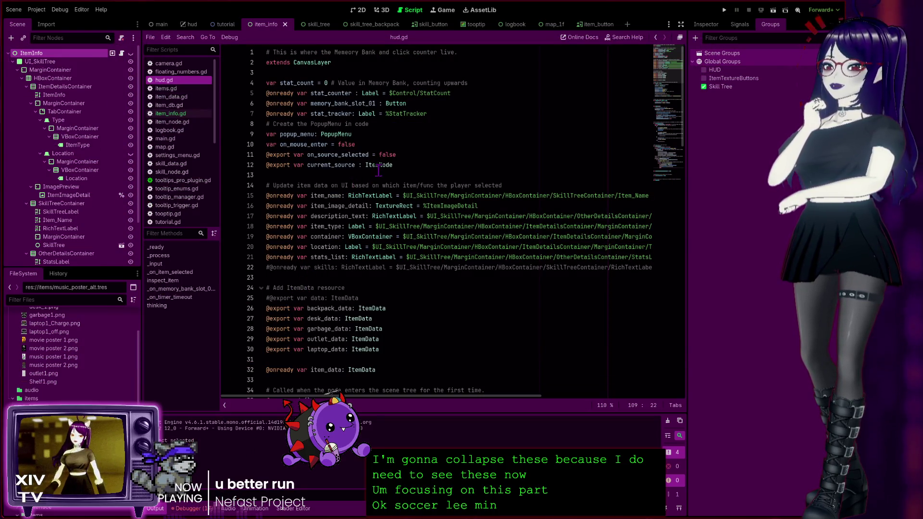
scroll(341, 194, down, 15)
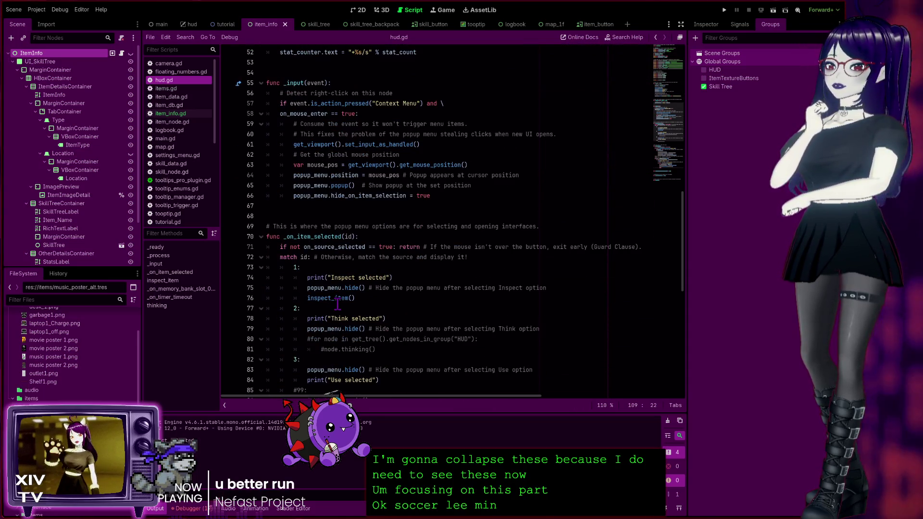
scroll(318, 296, down, 4)
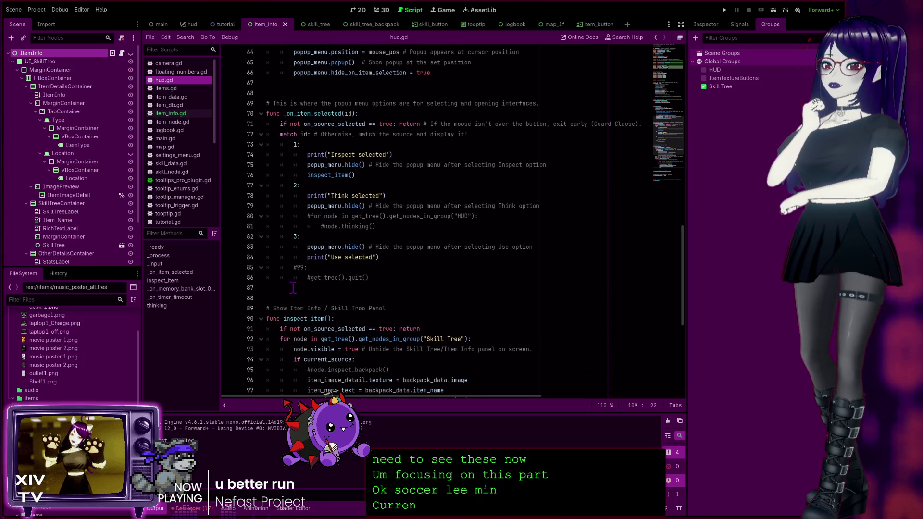
scroll(293, 287, down, 5)
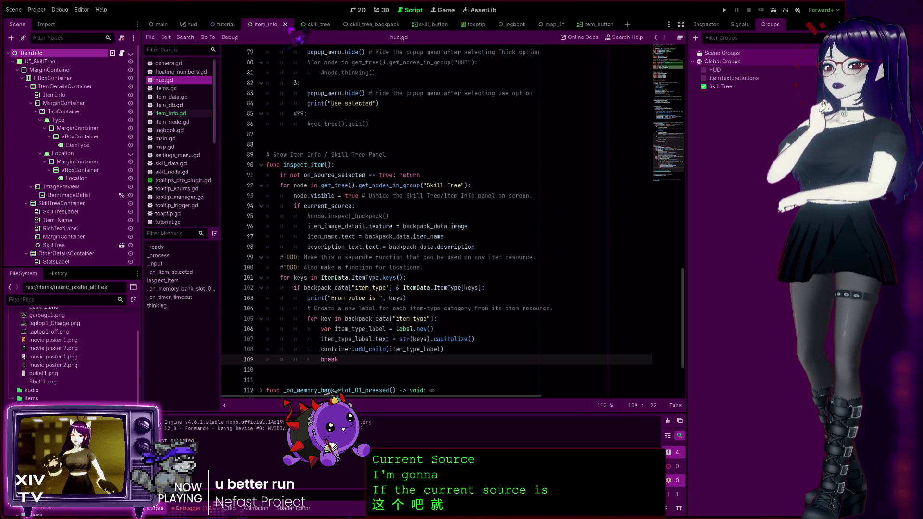
click(225, 24)
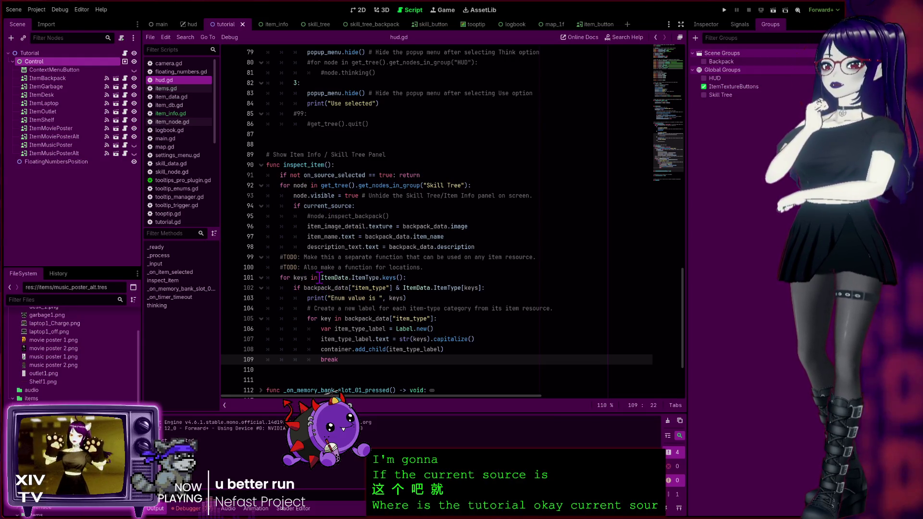
Make line 94 compare current_source with backpack_data, then run the project to test it.
click(319, 278)
click(349, 206)
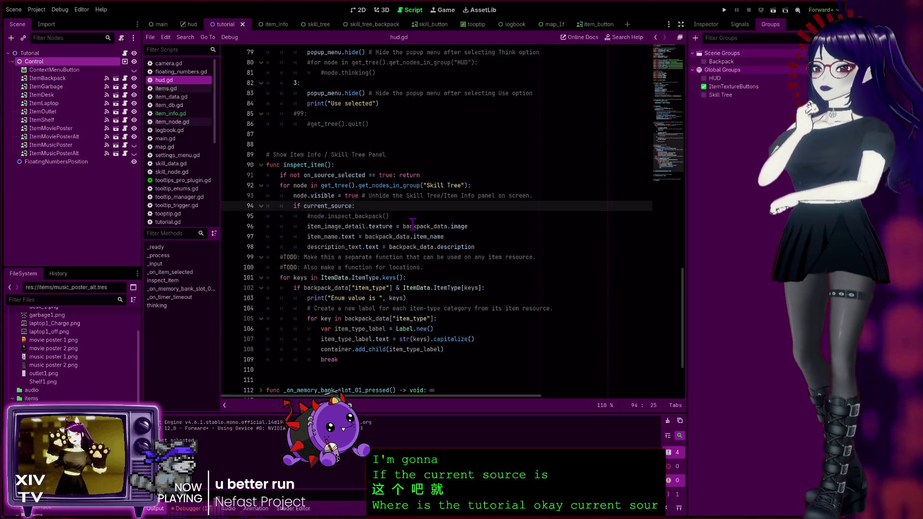
text(=-)
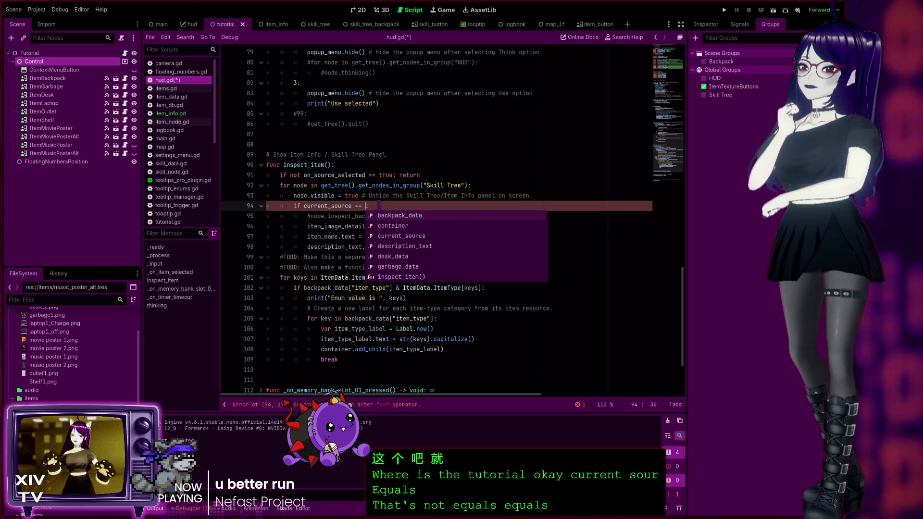
click(428, 217)
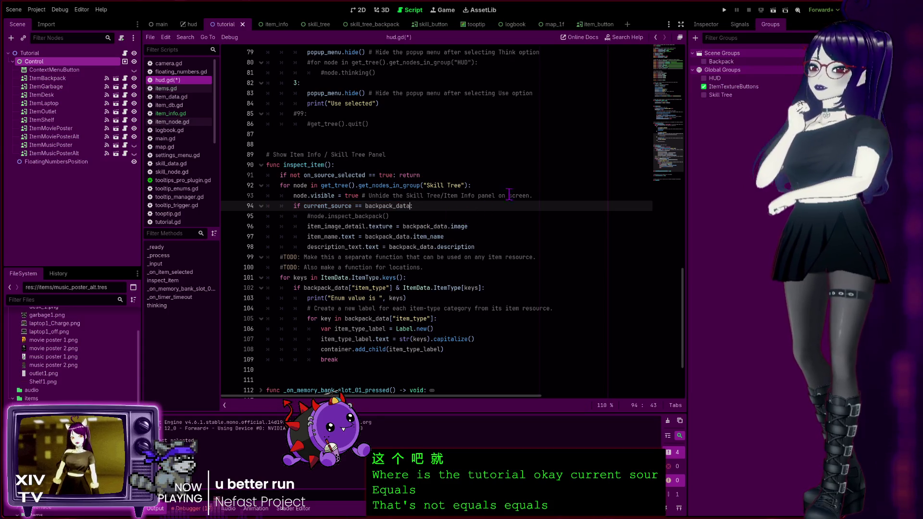
click(724, 10)
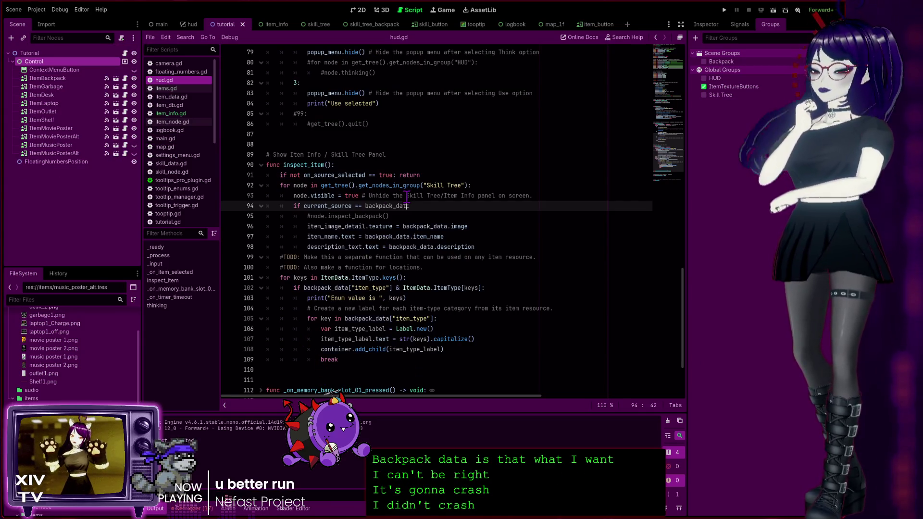
Replace backpack_data with the $Control/ItemBackpack node path and relaunch the game to test the check.
key(BackSpace)
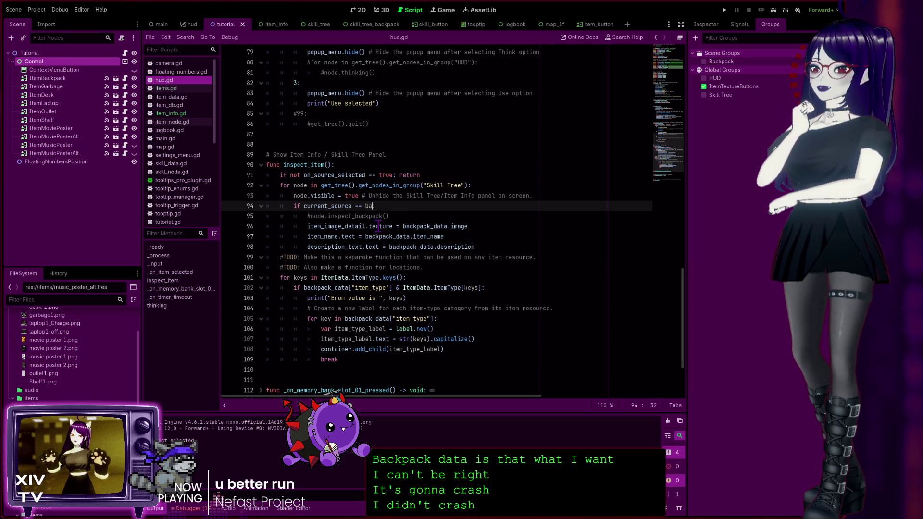
key(BackSpace)
key(BackSpace)
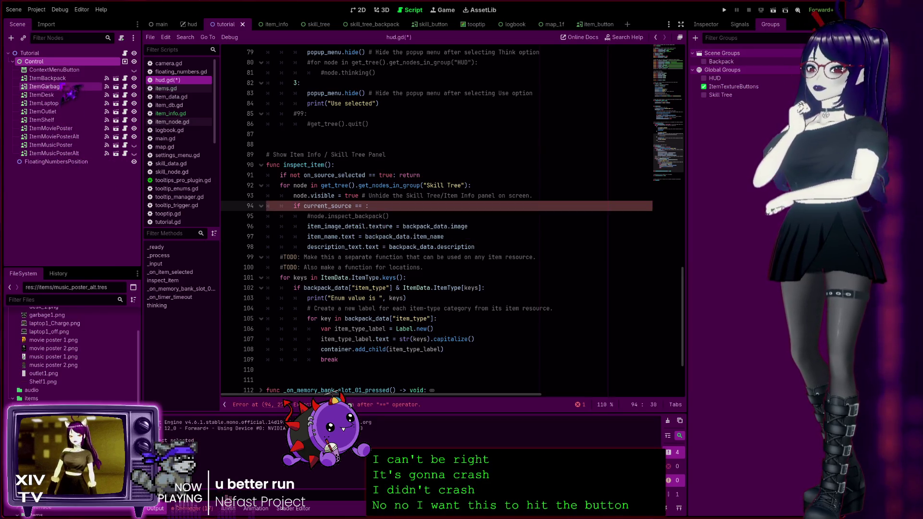
mouse_move(48, 78)
mouse_down()
mouse_move(337, 217)
mouse_move(367, 212)
mouse_up()
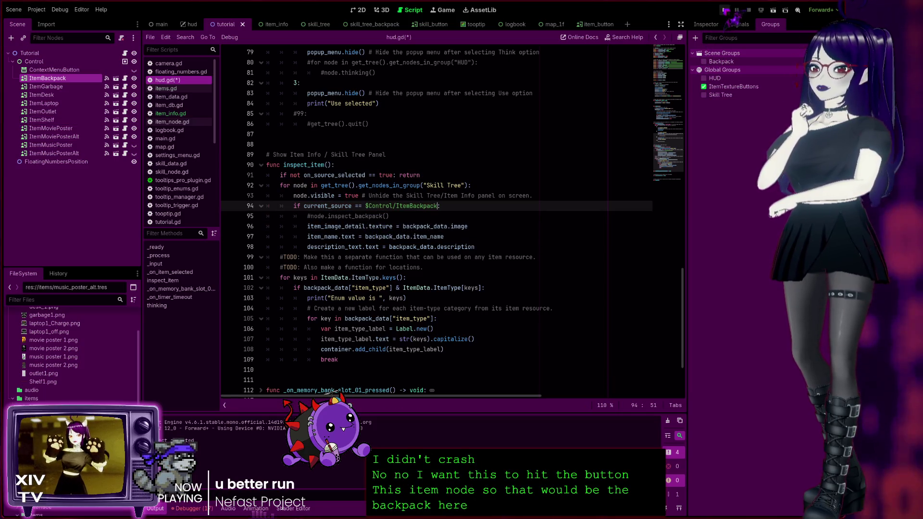
click(725, 9)
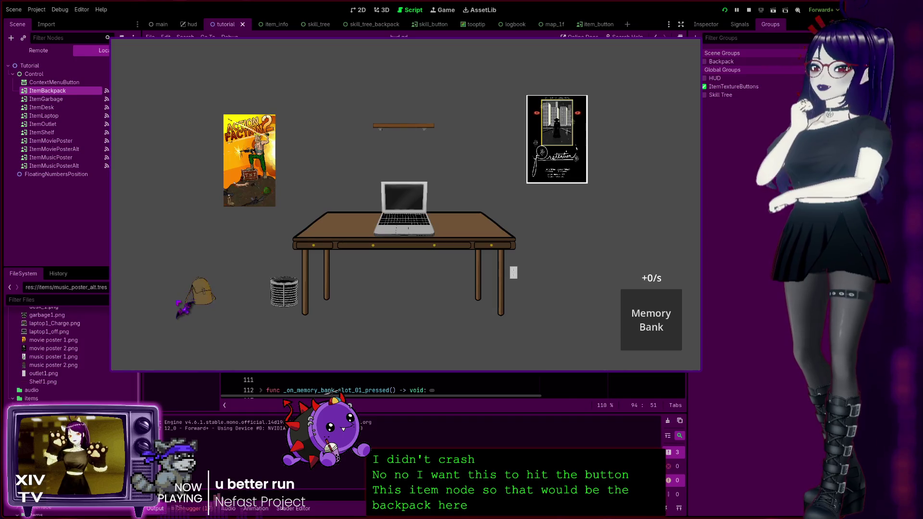
click(207, 291)
click(388, 126)
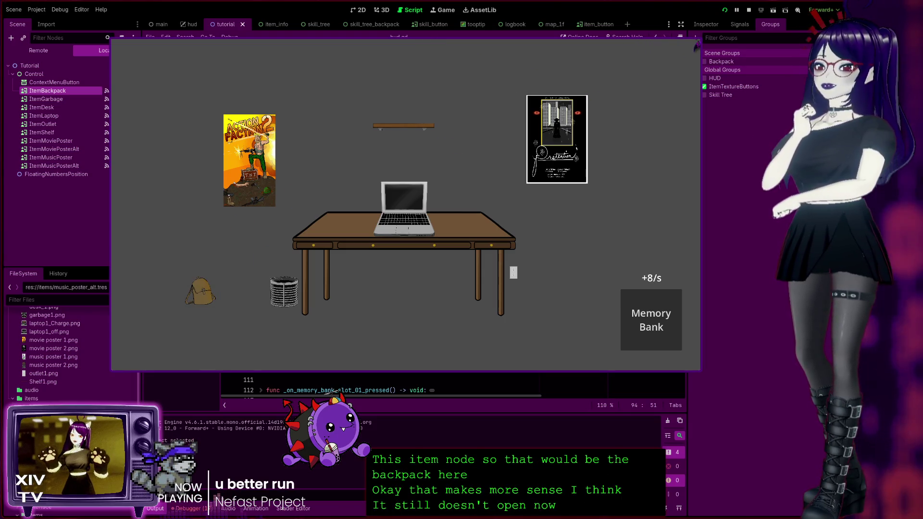
click(697, 45)
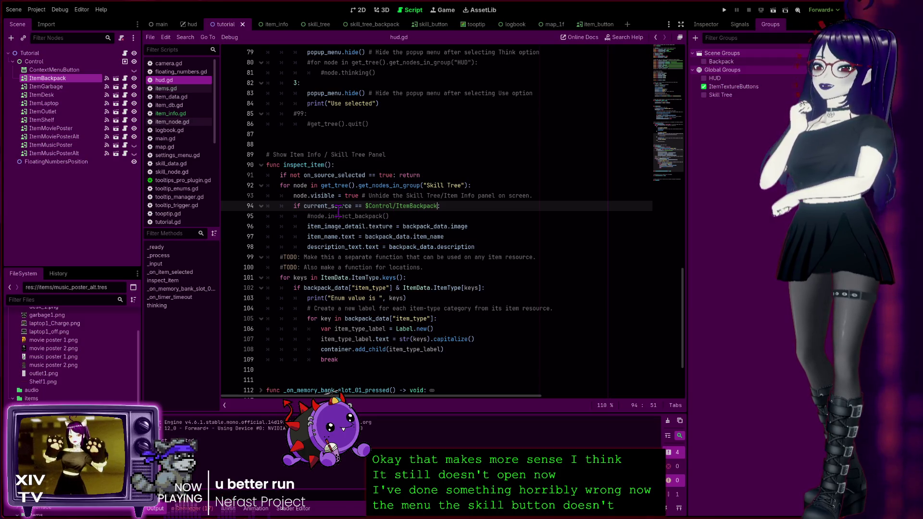
scroll(296, 208, up, 20)
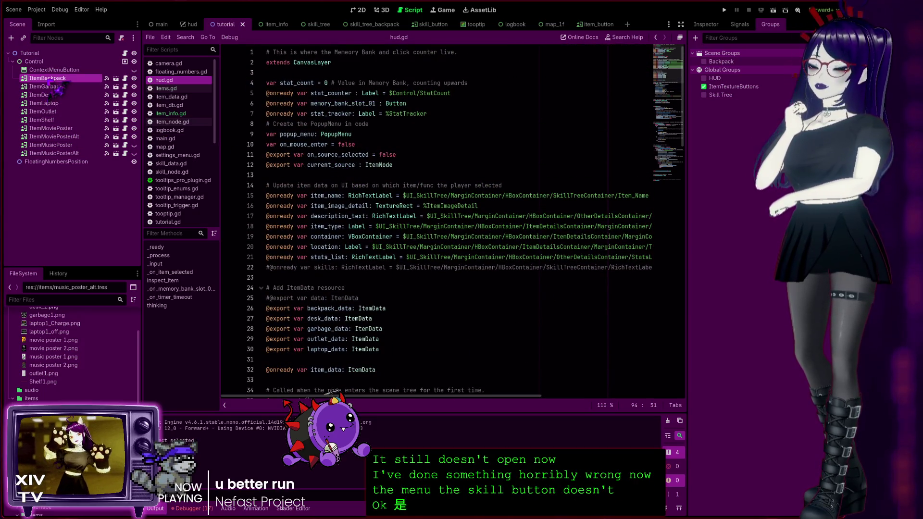
scroll(440, 288, down, 13)
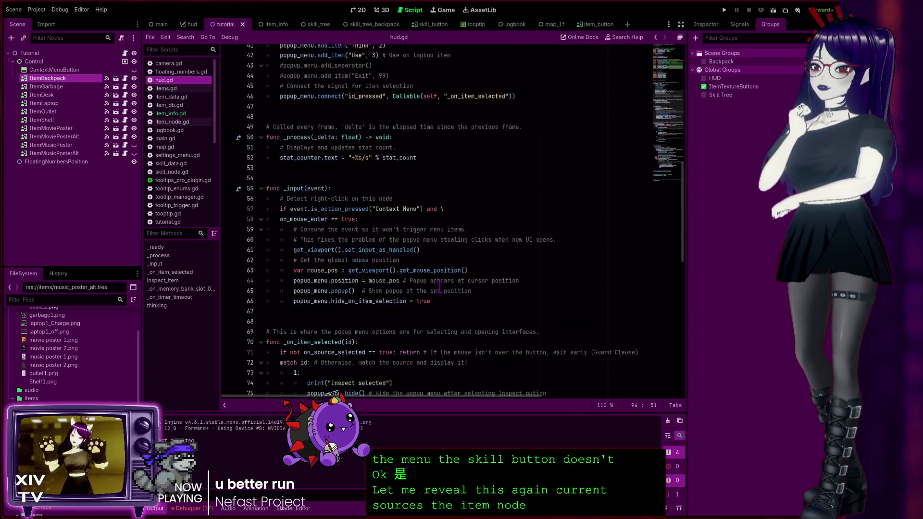
scroll(439, 287, down, 5)
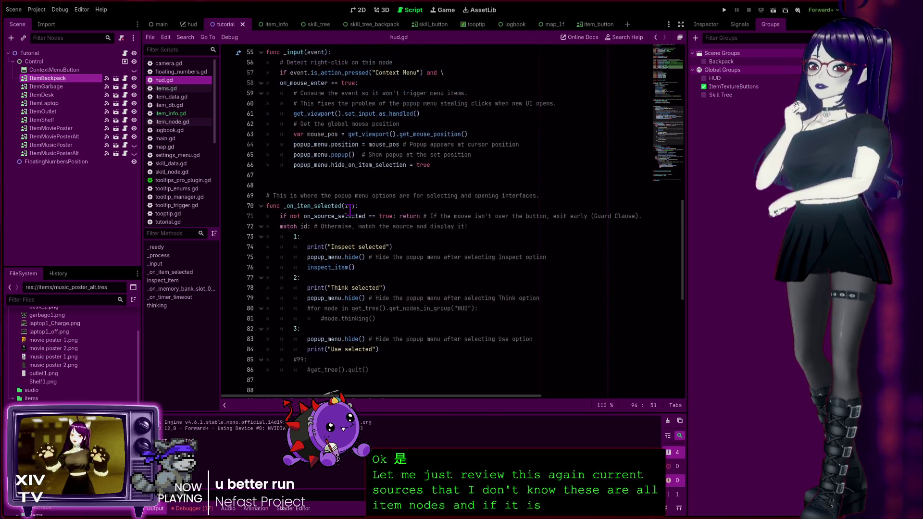
scroll(350, 211, down, 7)
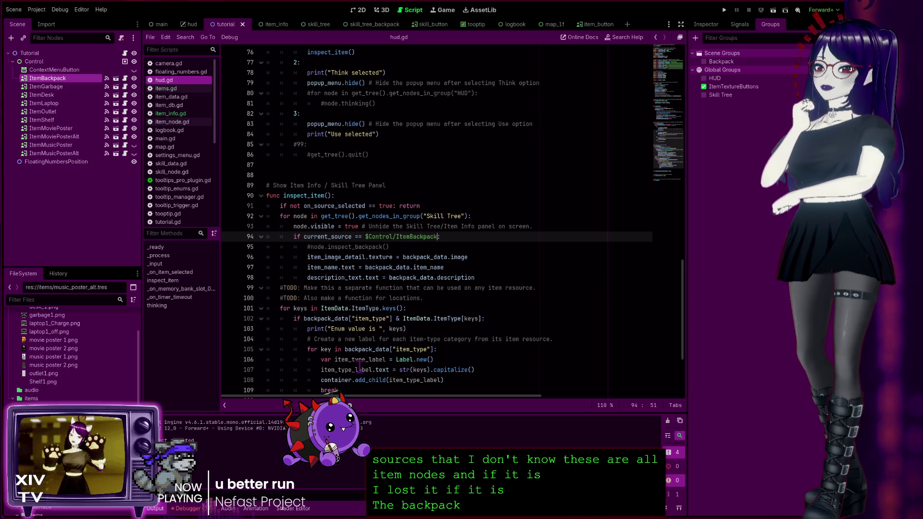
scroll(354, 352, down, 4)
scroll(353, 347, up, 9)
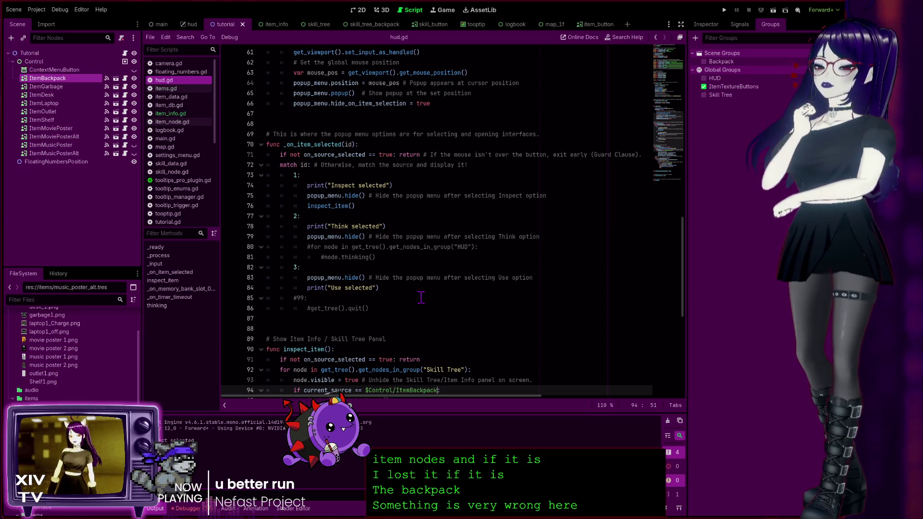
scroll(421, 297, down, 2)
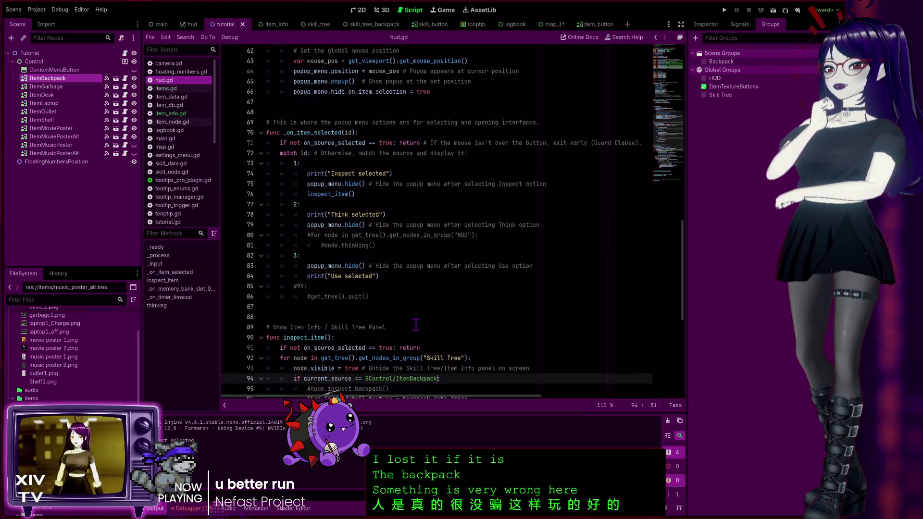
scroll(404, 322, up, 14)
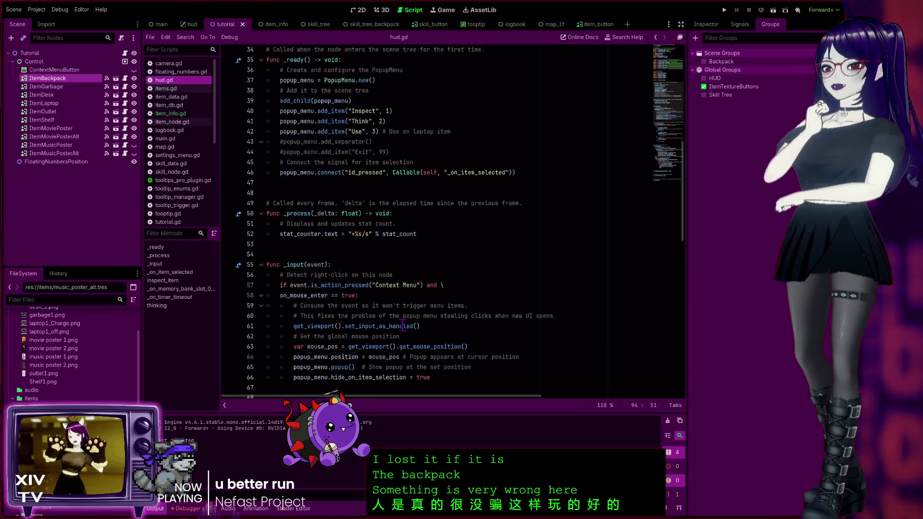
scroll(376, 272, up, 4)
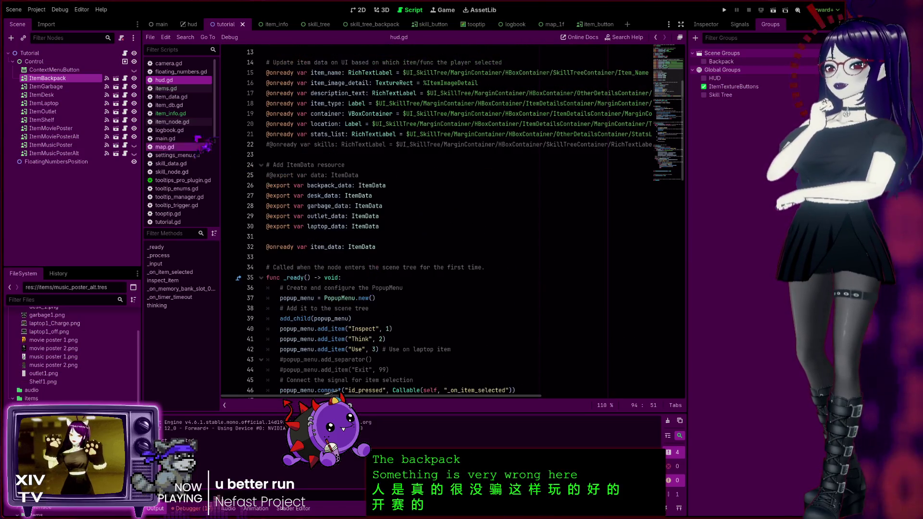
click(184, 124)
scroll(436, 229, up, 15)
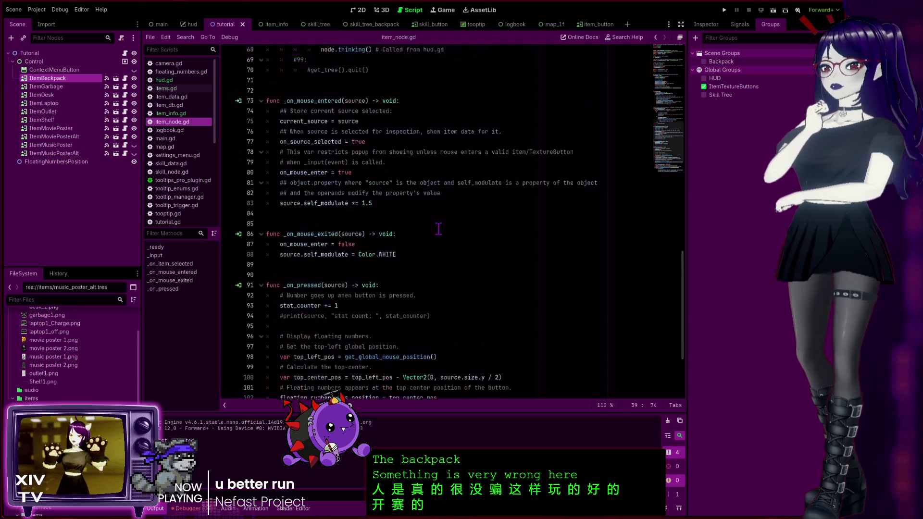
scroll(440, 232, up, 3)
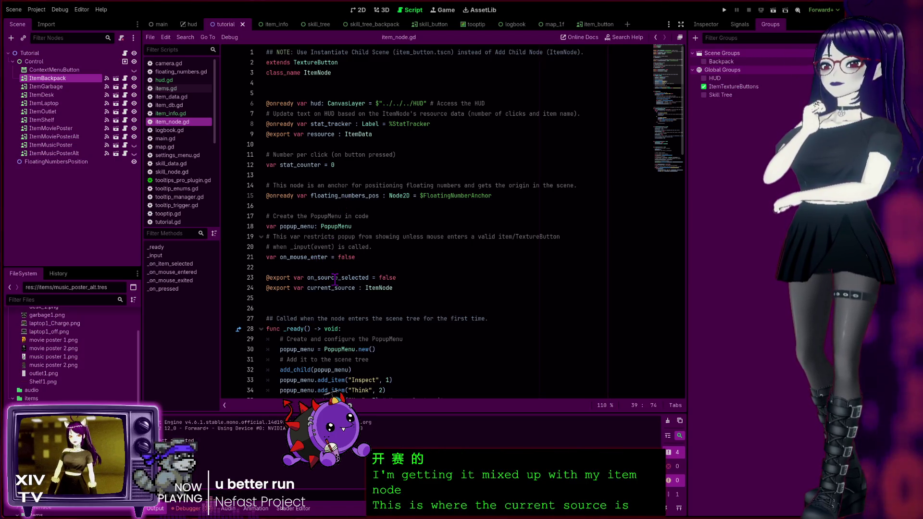
scroll(335, 279, down, 5)
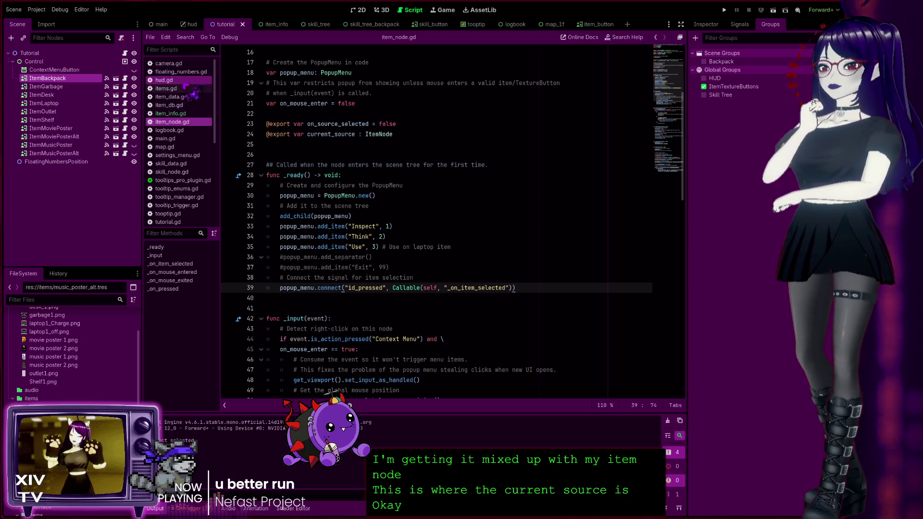
click(186, 82)
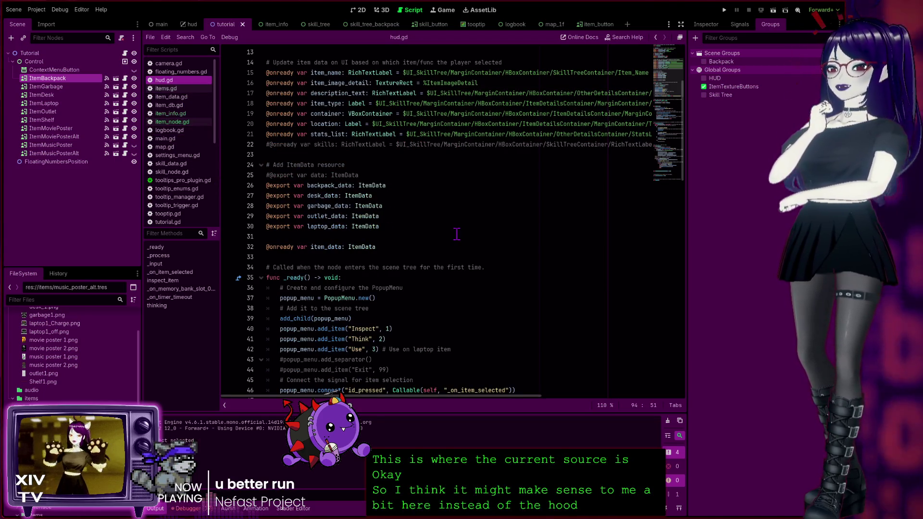
scroll(457, 235, down, 10)
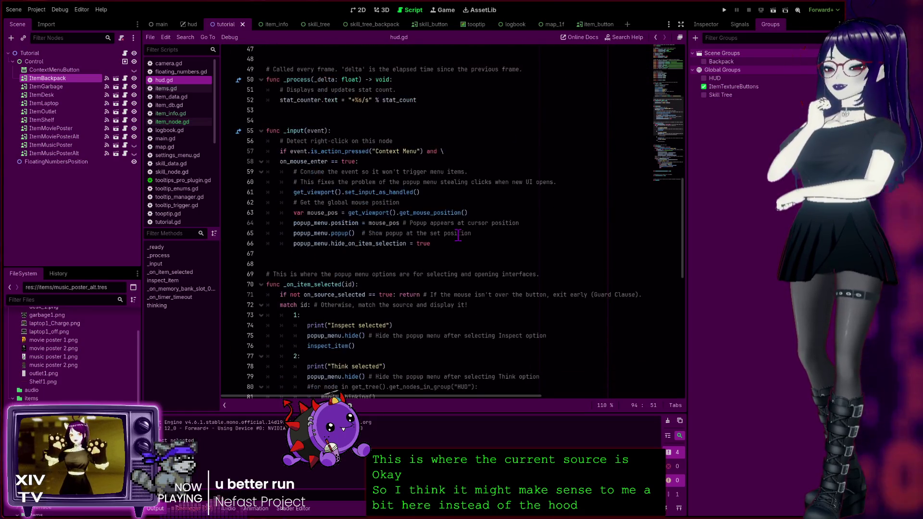
scroll(458, 234, up, 8)
scroll(361, 183, down, 8)
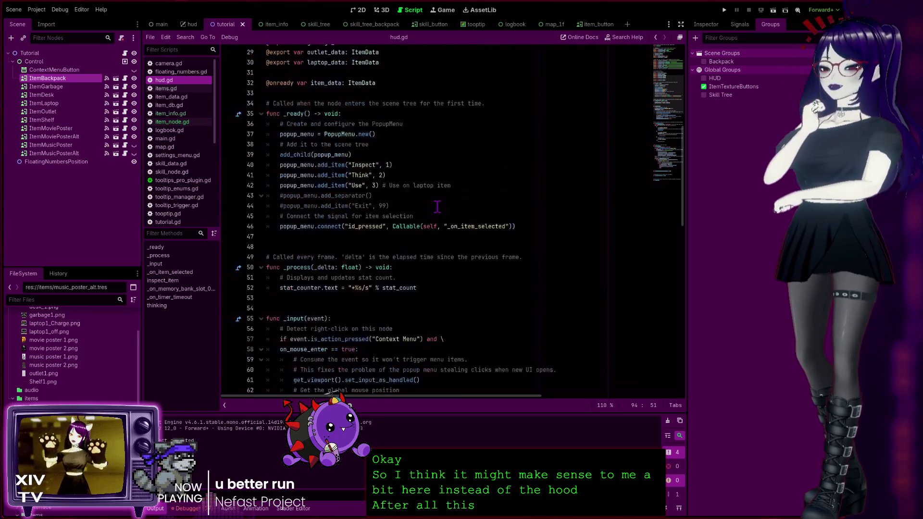
scroll(399, 233, down, 4)
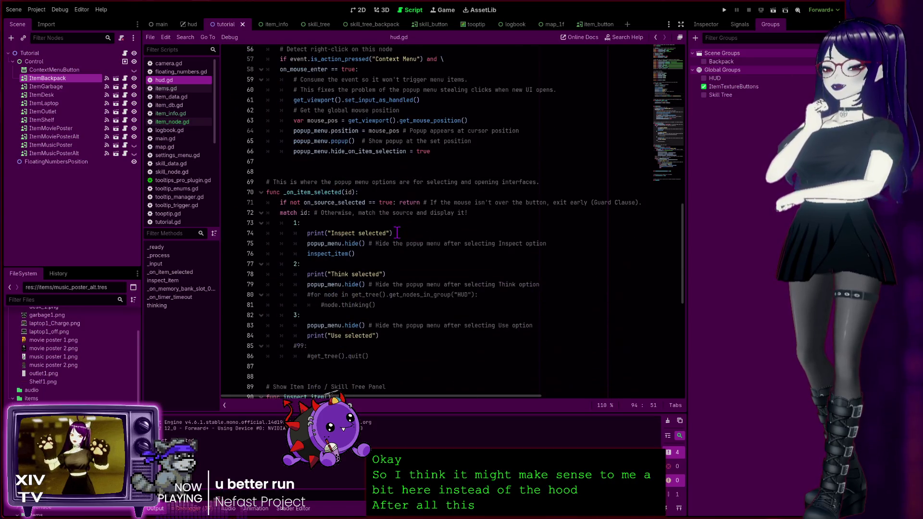
scroll(397, 234, down, 8)
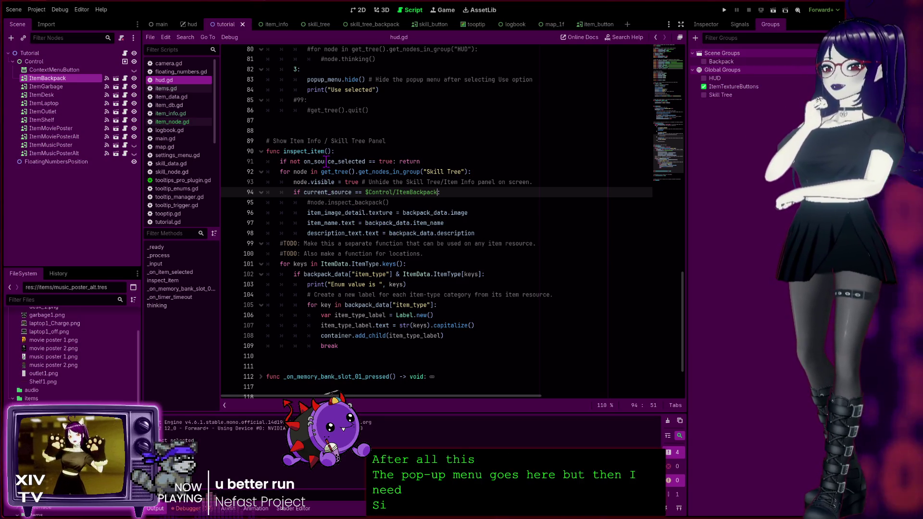
scroll(332, 182, up, 2)
scroll(380, 222, up, 4)
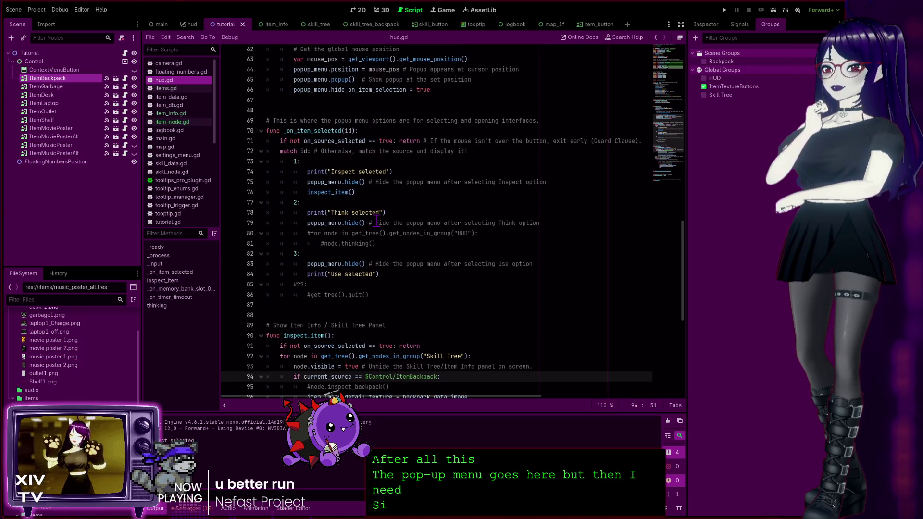
scroll(376, 222, down, 8)
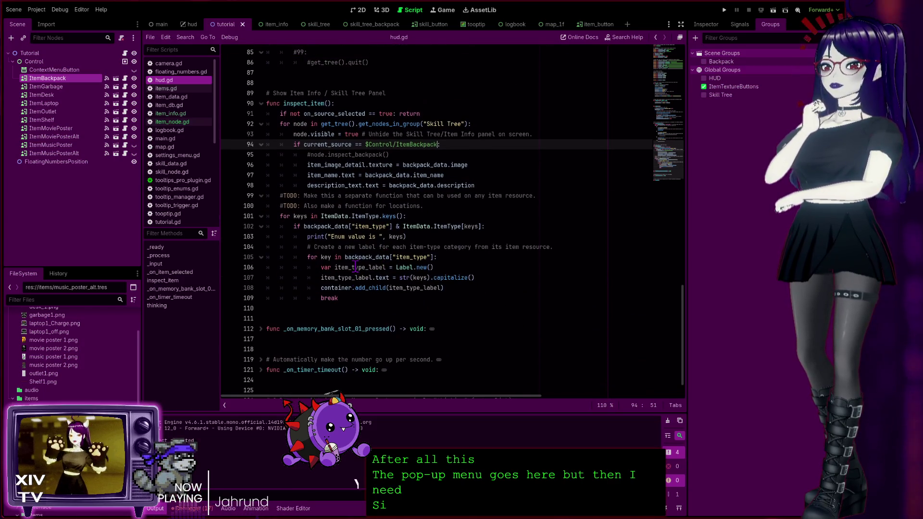
mouse_move(355, 298)
mouse_down()
mouse_move(269, 144)
mouse_move(225, 104)
mouse_up()
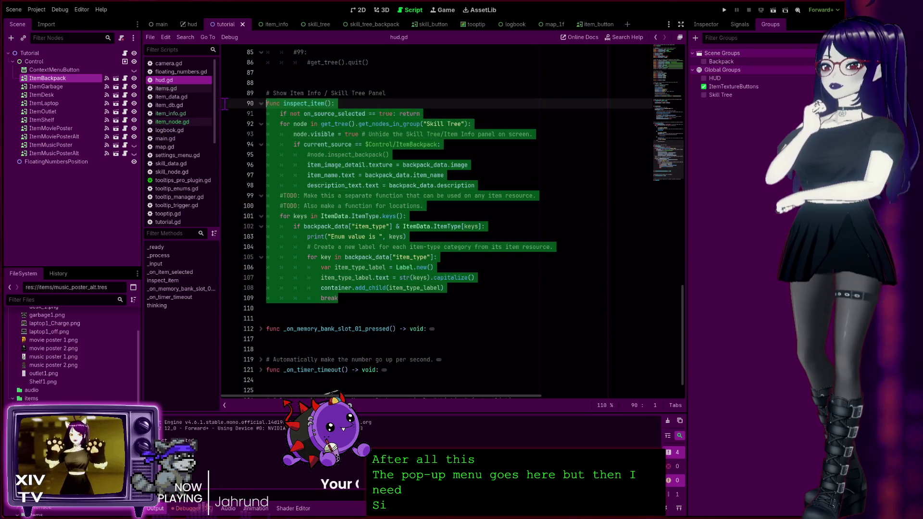
Comment out the whole inspect_item function in hud.gd with Ctrl+K.
key(shift+Up)
key(ctrl+k)
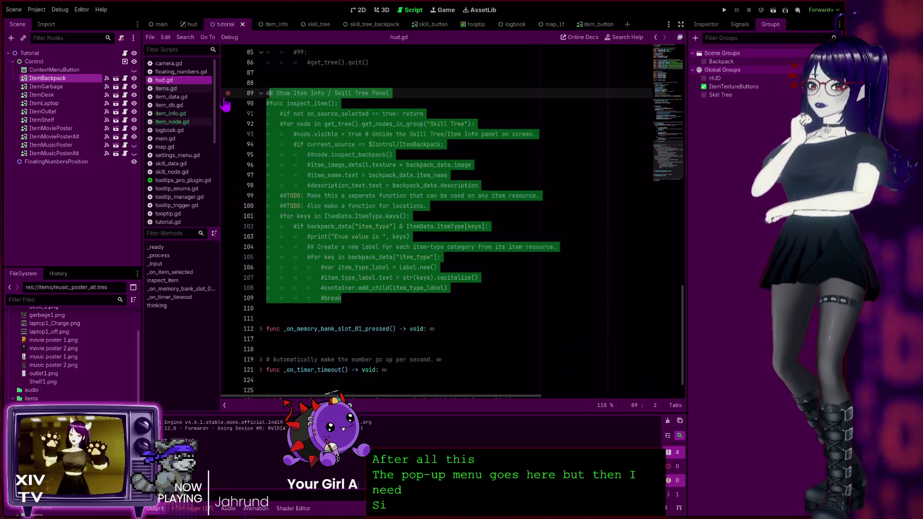
scroll(448, 294, up, 10)
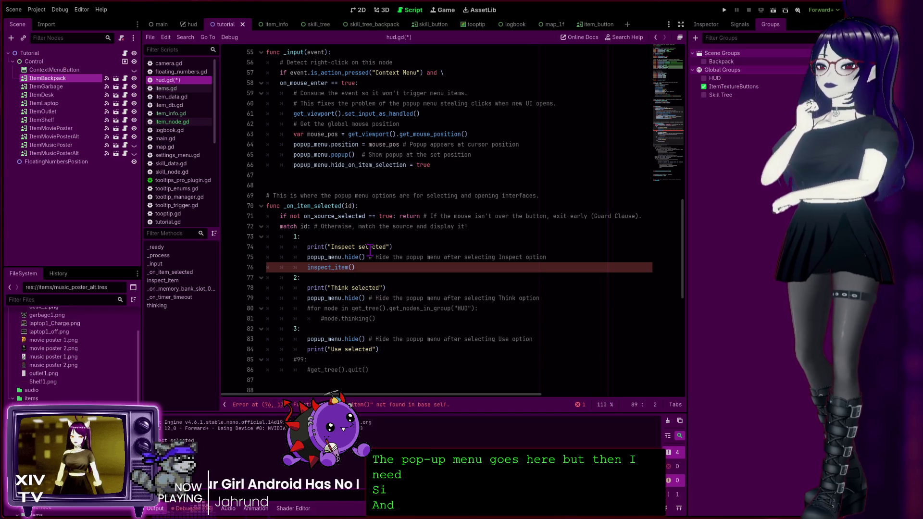
Change the Inspect case's inspect_item() call to inspect_backpack(), then view item_node.gd.
drag(351, 267, 335, 267)
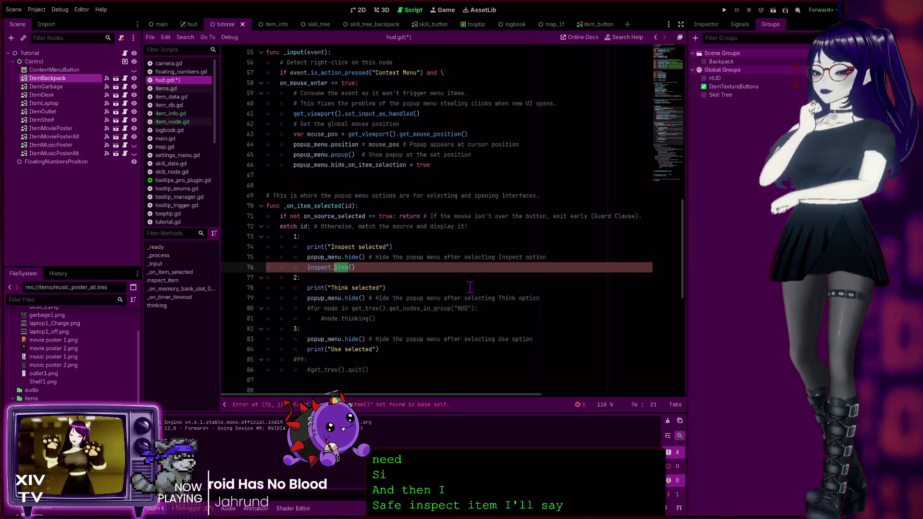
text(backpack)
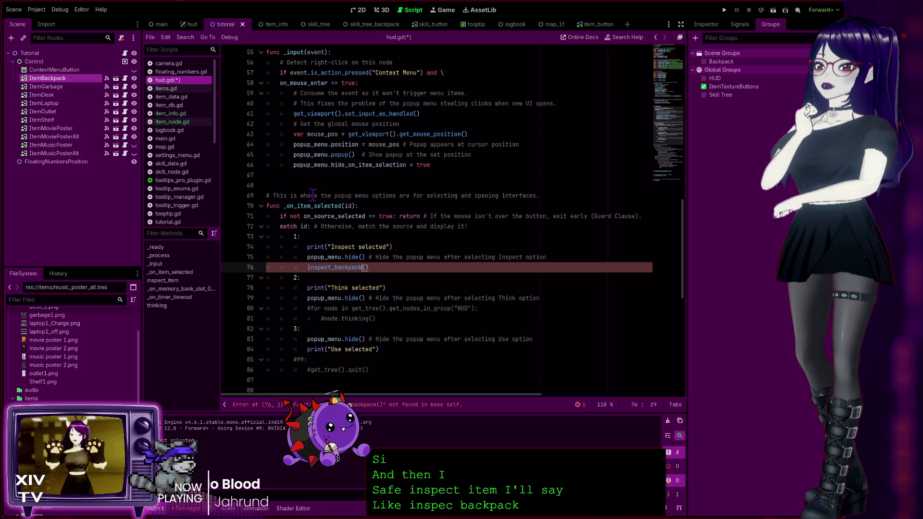
click(179, 123)
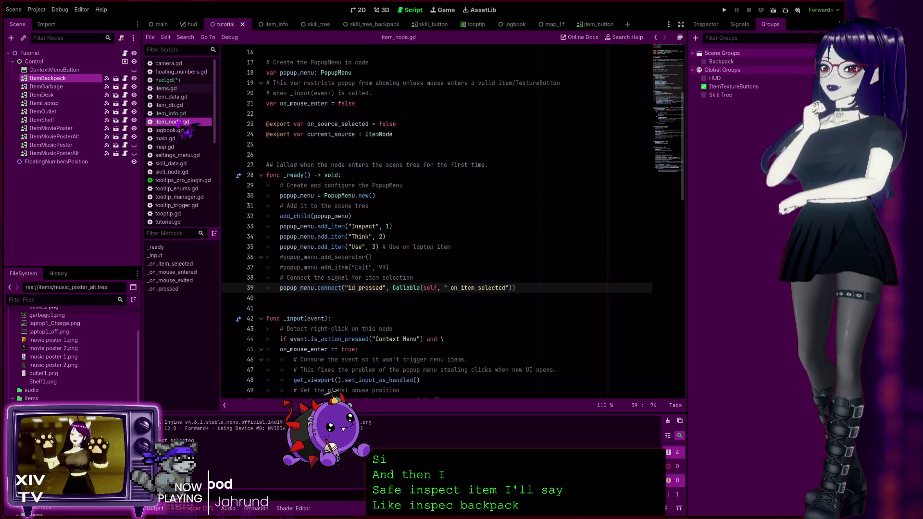
click(180, 114)
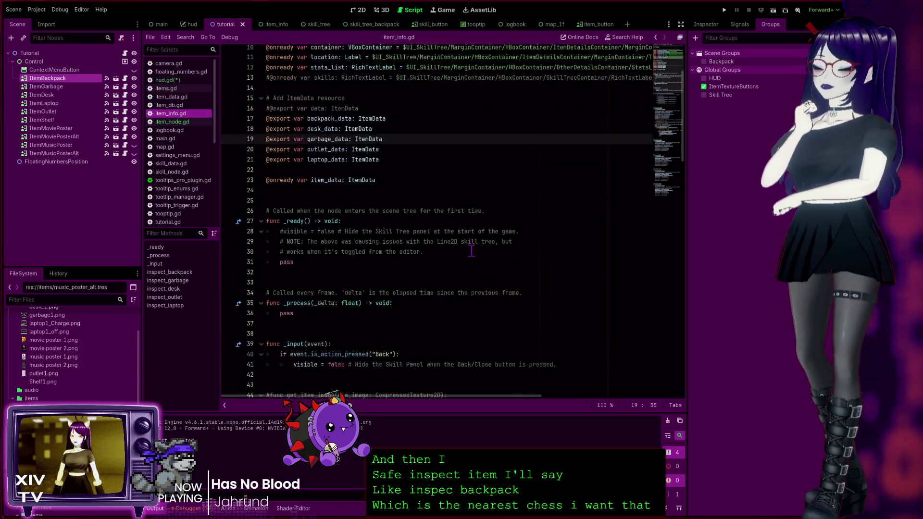
scroll(470, 230, down, 5)
scroll(440, 246, down, 3)
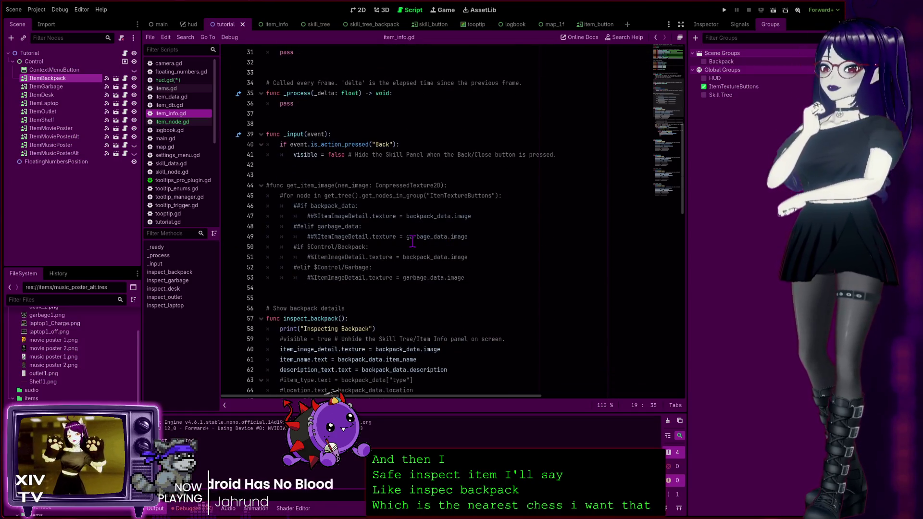
scroll(349, 226, down, 6)
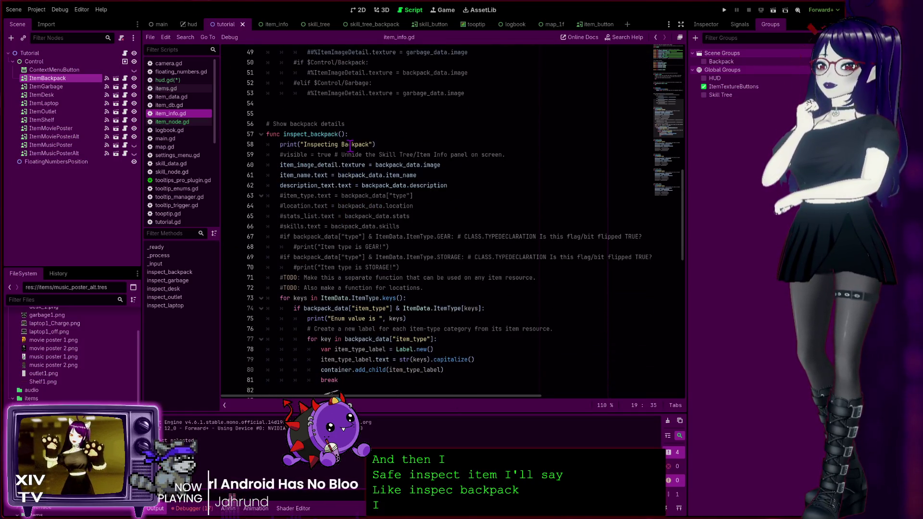
scroll(358, 150, up, 15)
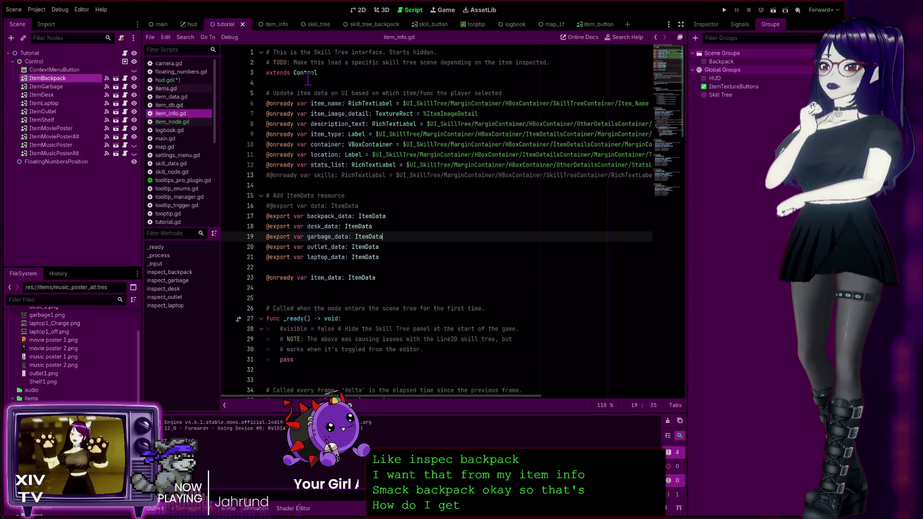
click(183, 81)
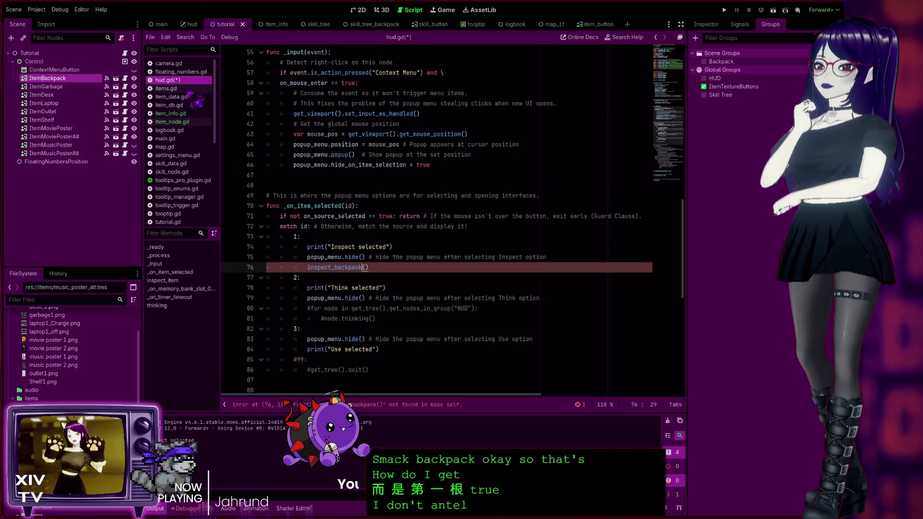
click(308, 268)
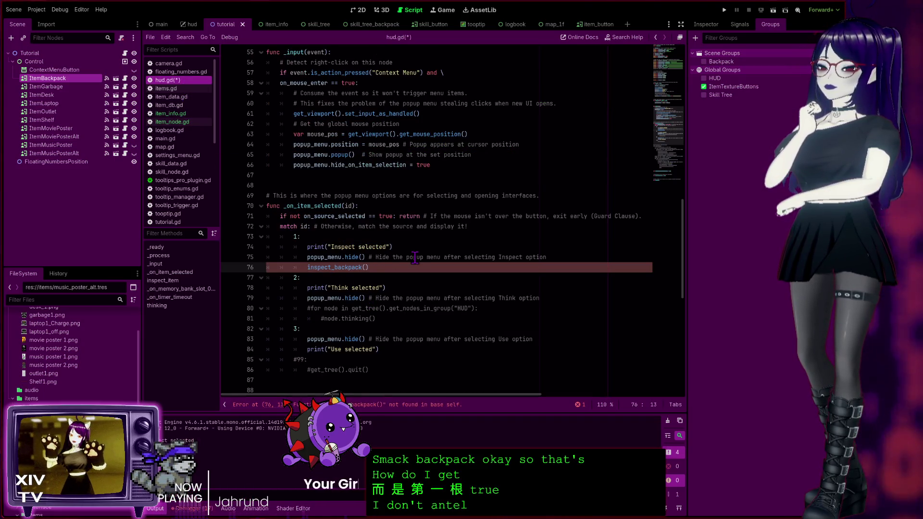
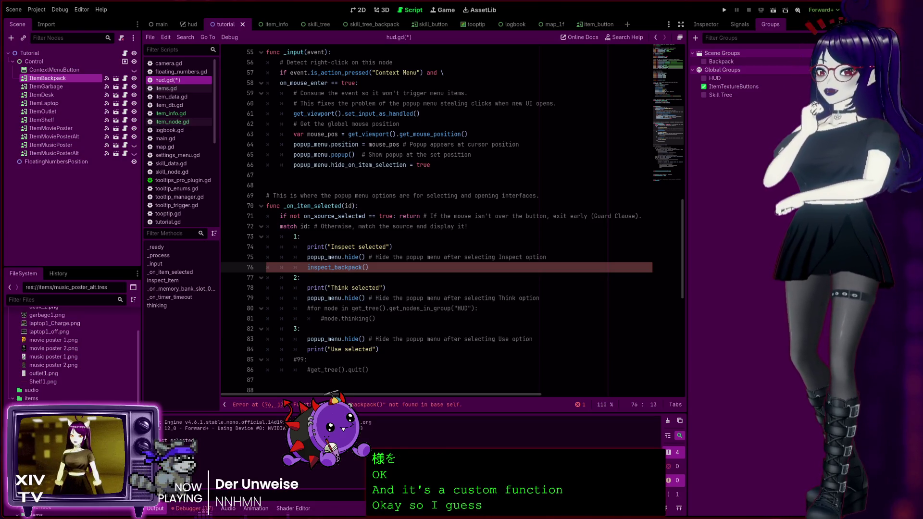
Change the inspect call on line 76 from 'backpack' to 'item'.
scroll(453, 221, down, 4)
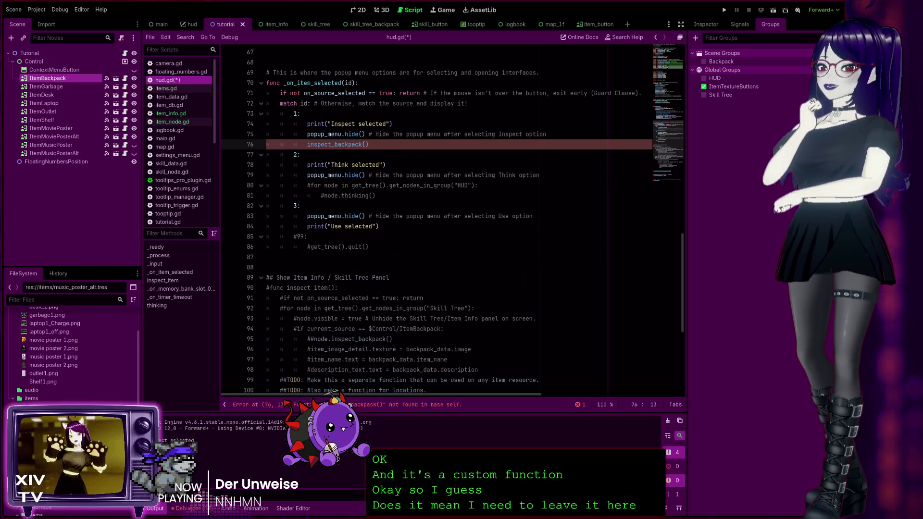
scroll(452, 221, up, 3)
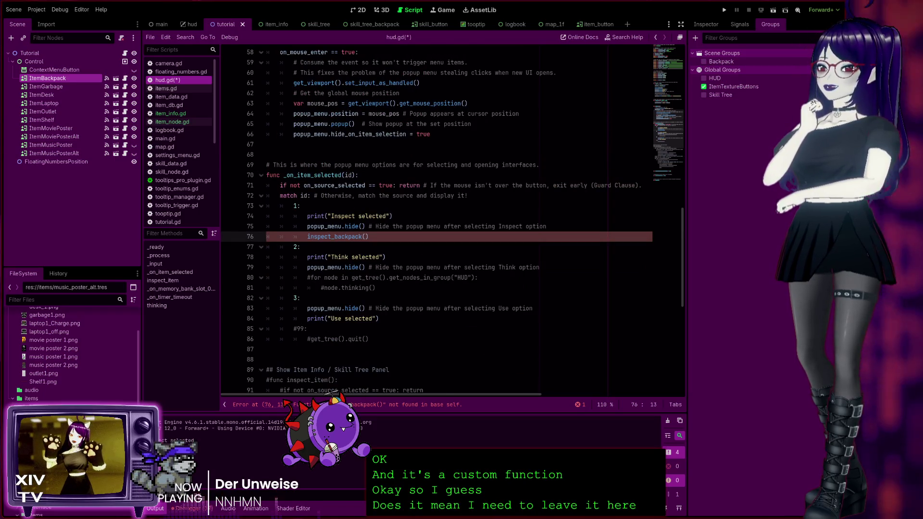
drag(362, 236, 335, 236)
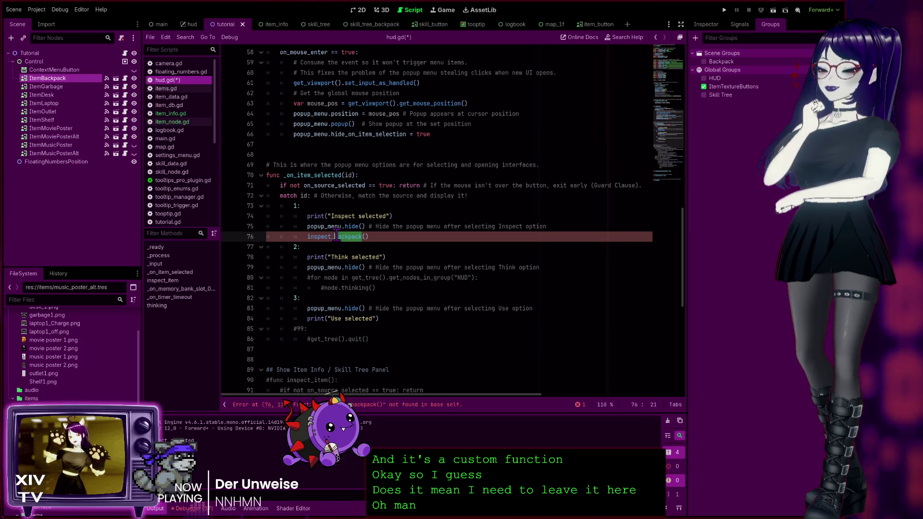
text(item)
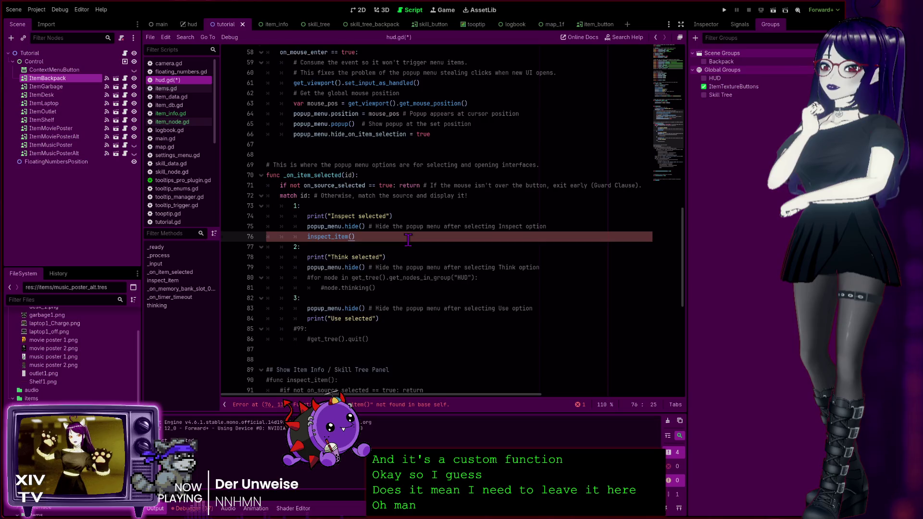
Uncomment the inspect_item function on lines 89–109 with Ctrl+K.
scroll(408, 239, down, 9)
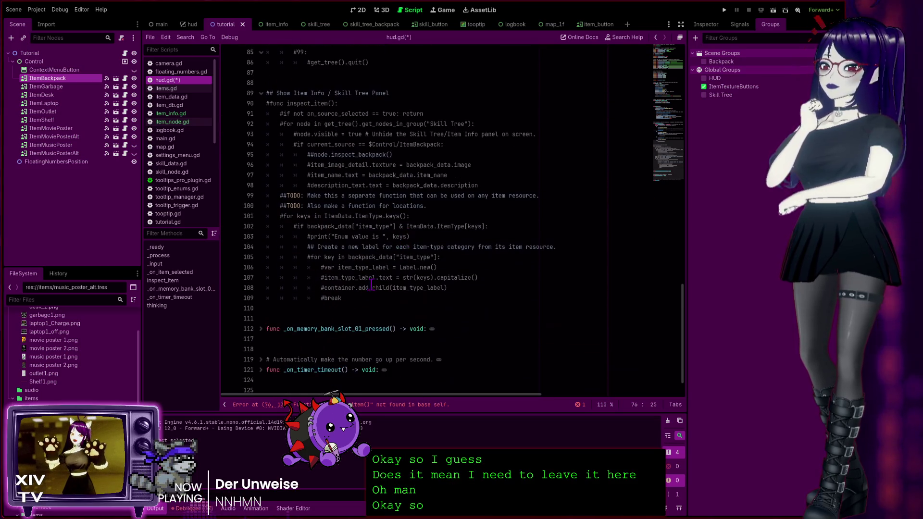
click(354, 298)
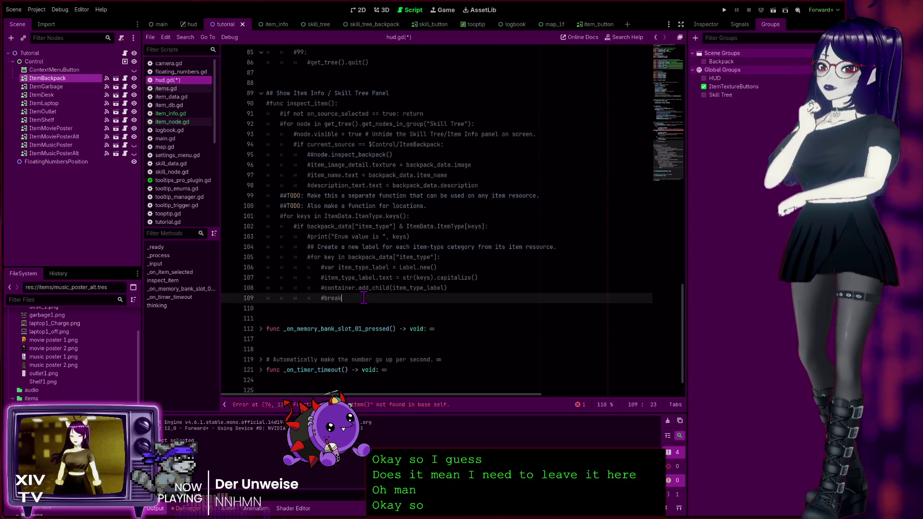
scroll(364, 298, up, 1)
mouse_move(341, 329)
mouse_down()
mouse_move(257, 236)
mouse_move(240, 145)
mouse_move(226, 133)
mouse_up()
key(ctrl+k)
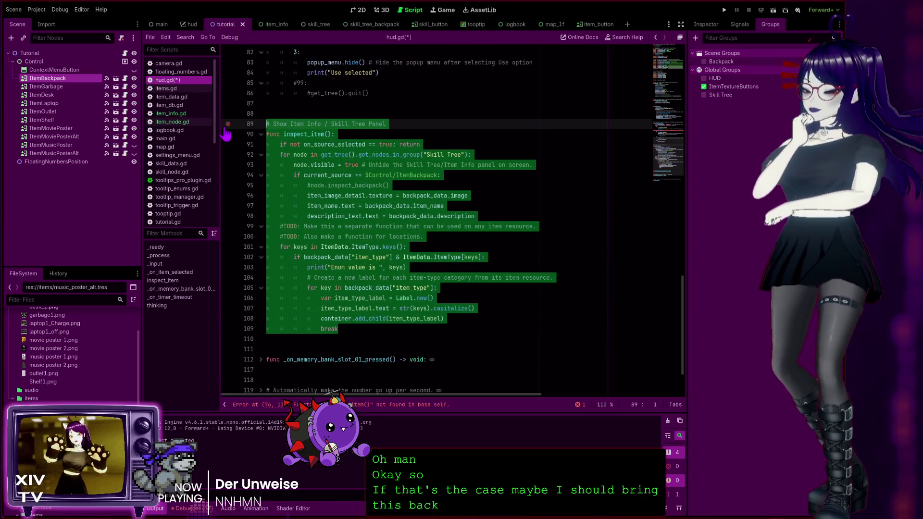
click(472, 226)
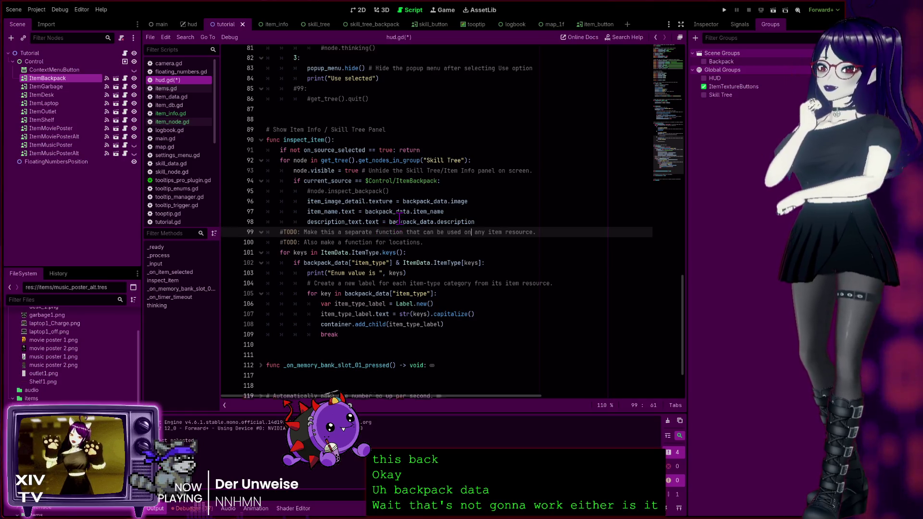
Fold the _input and _process functions at lines 55 and 50 in hud.gd.
scroll(384, 221, up, 8)
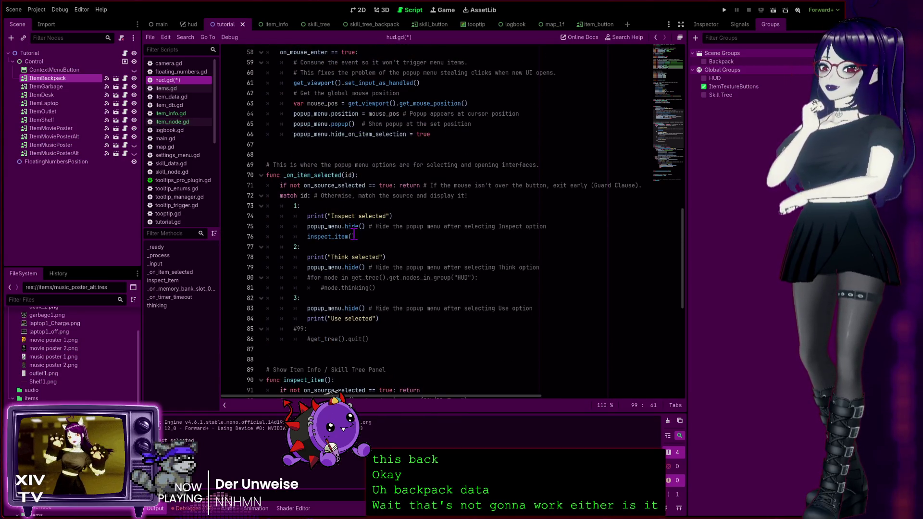
scroll(375, 241, up, 1)
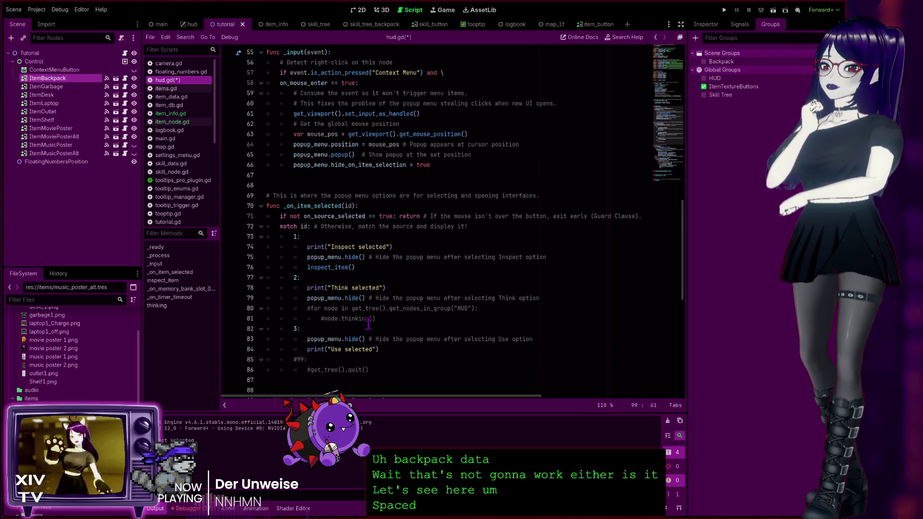
scroll(384, 342, up, 2)
scroll(382, 322, up, 2)
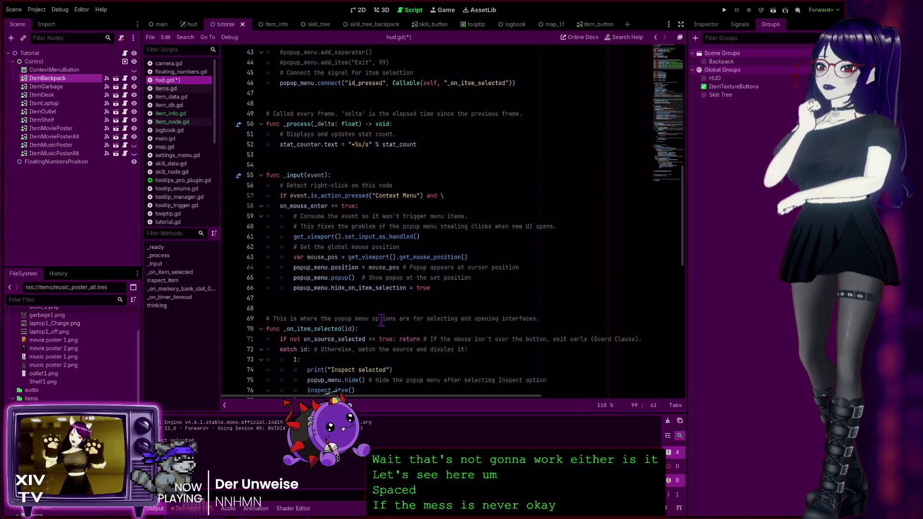
scroll(350, 233, up, 2)
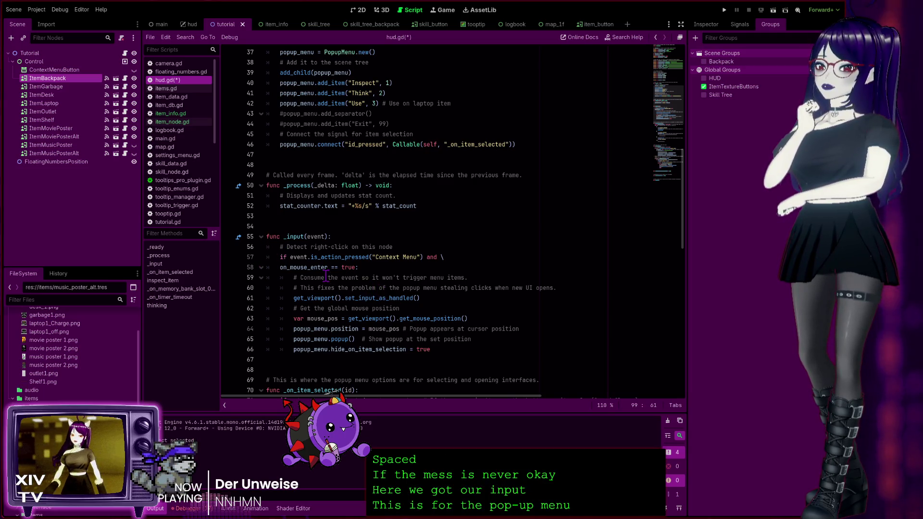
click(261, 237)
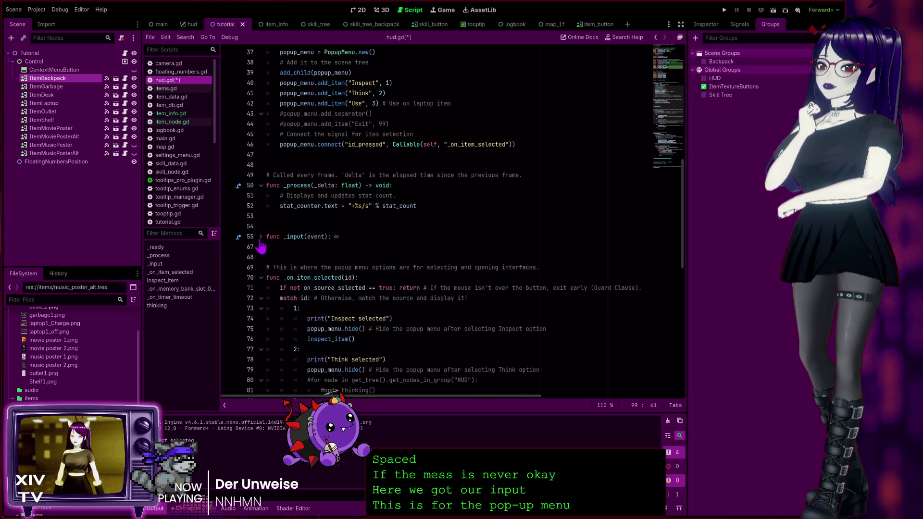
click(260, 186)
Review the popup menu setup and _on_item_selected, then switch to the HUD scene.
scroll(361, 249, up, 4)
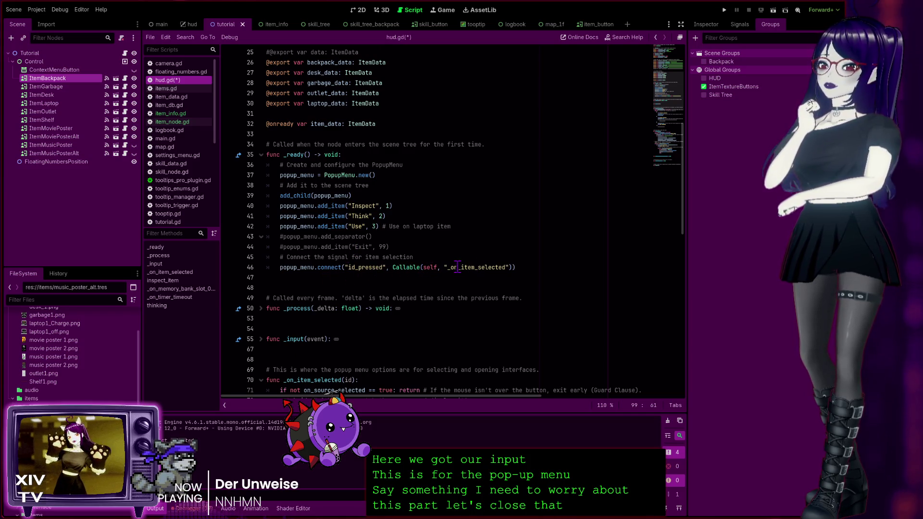
scroll(511, 270, down, 4)
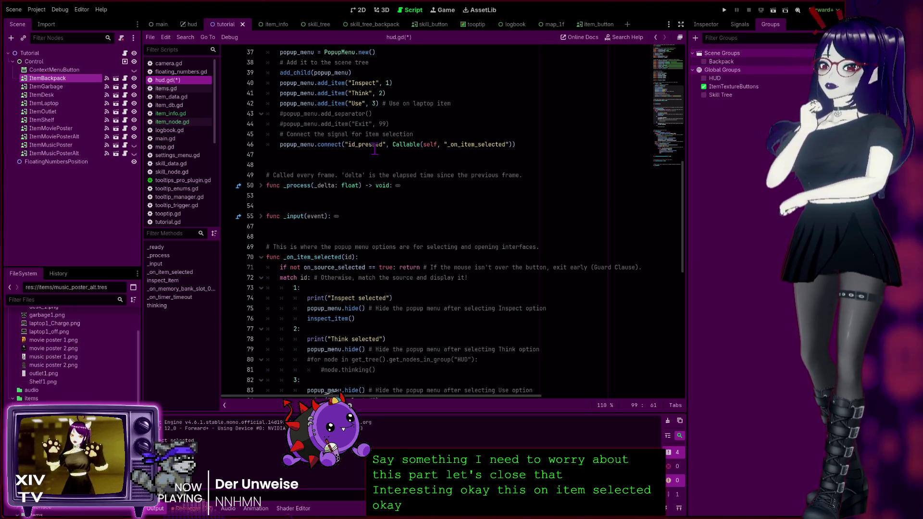
scroll(344, 273, down, 4)
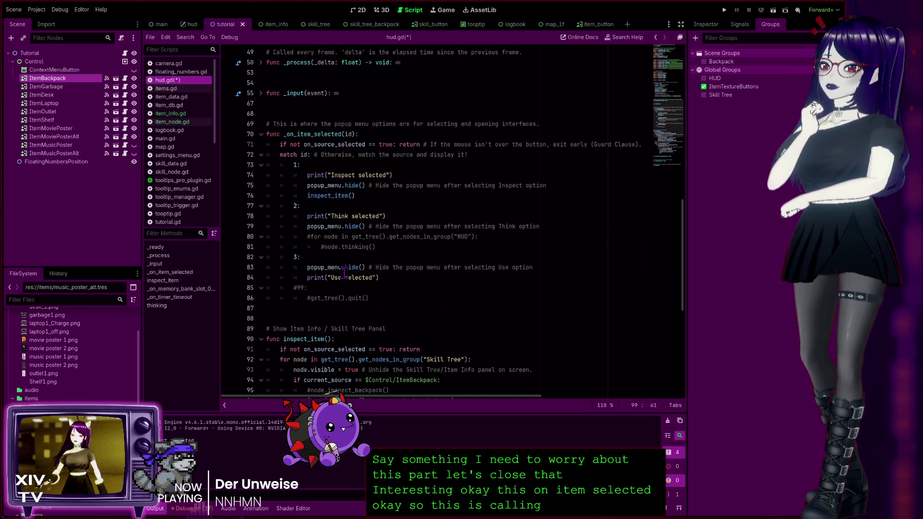
scroll(345, 273, up, 4)
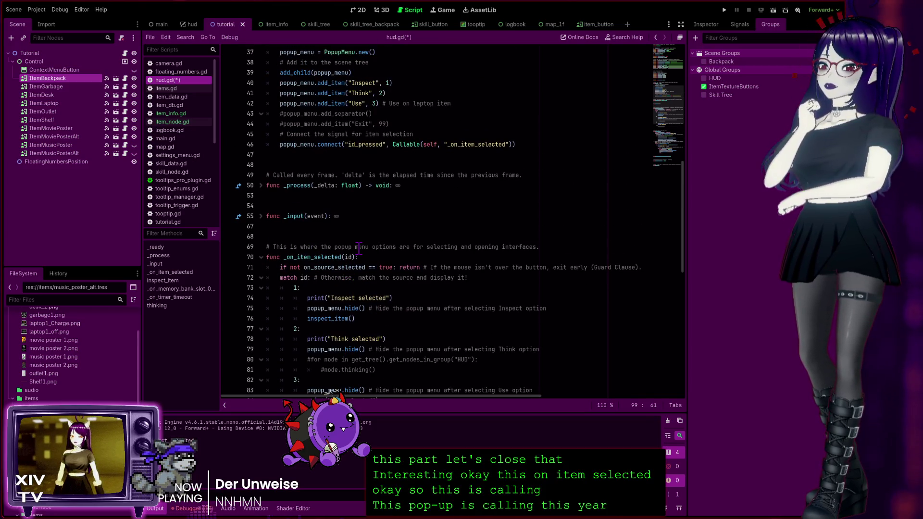
scroll(360, 248, down, 2)
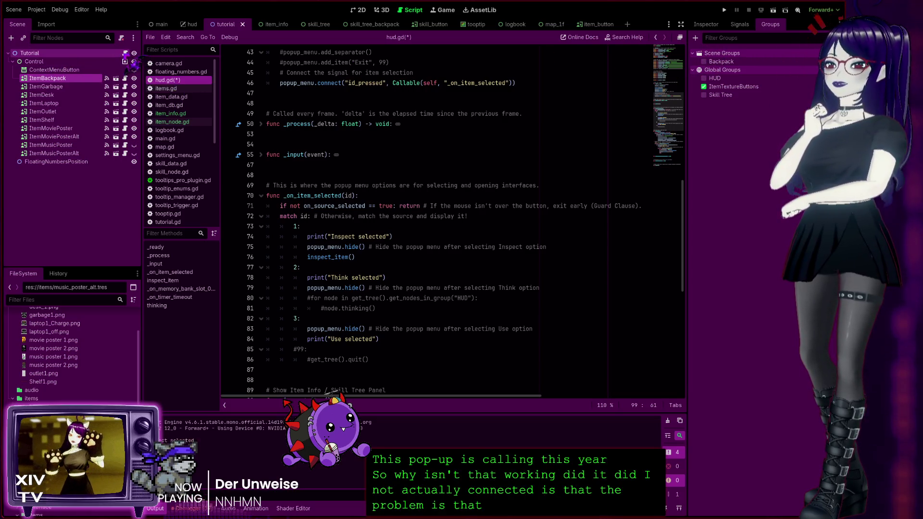
scroll(254, 88, up, 5)
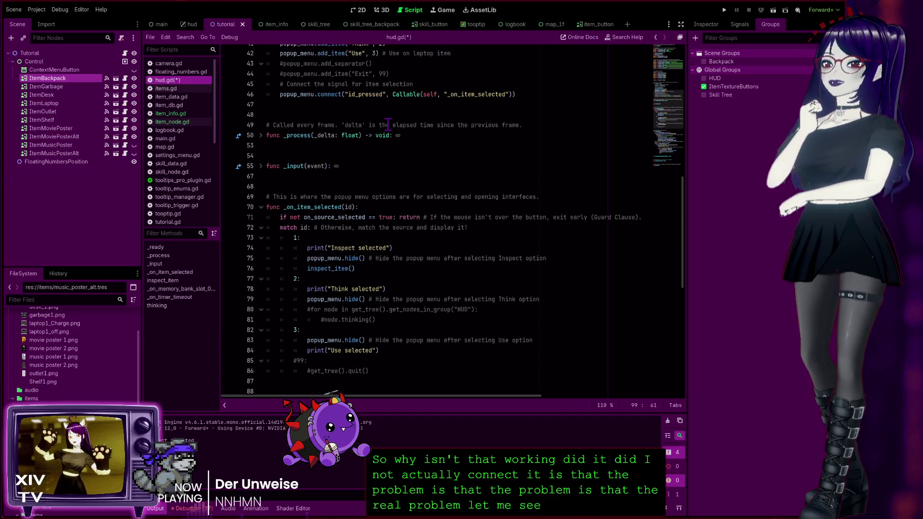
click(190, 24)
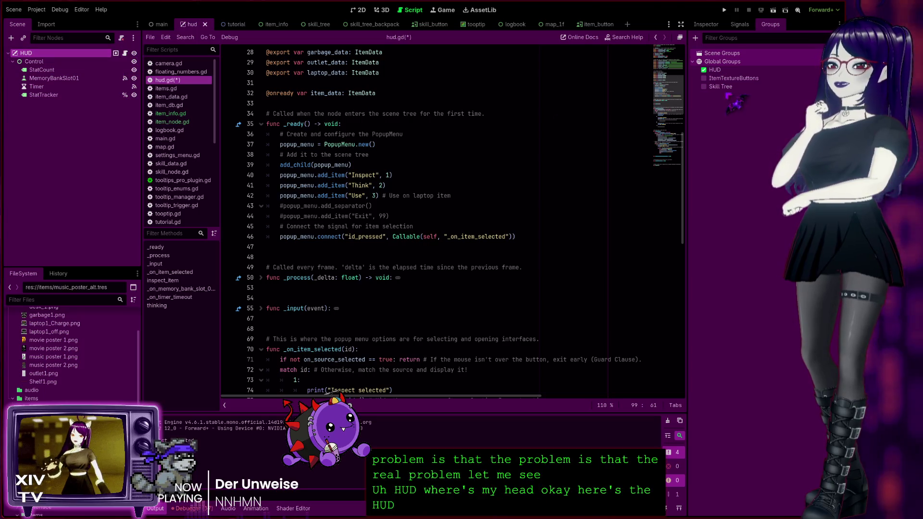
View the HUD node's signals, then open the Tutorial Control node's items.gd script.
click(740, 24)
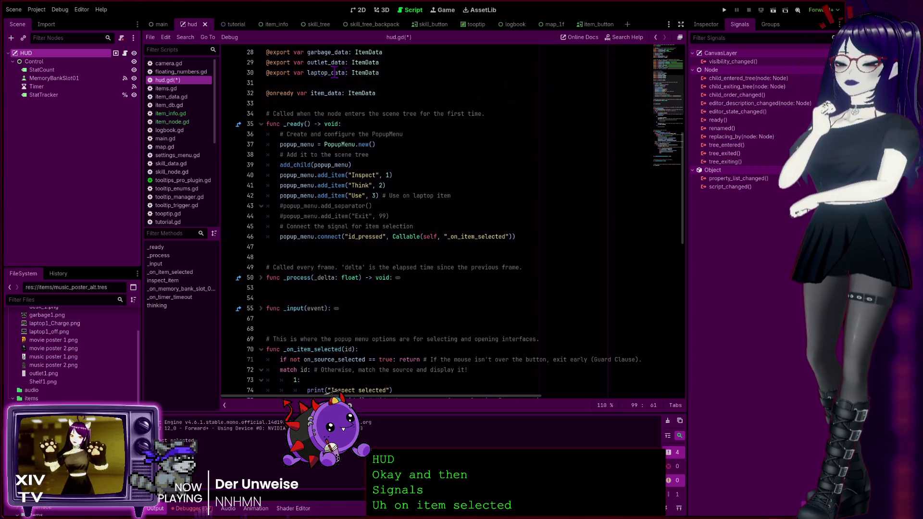
click(226, 24)
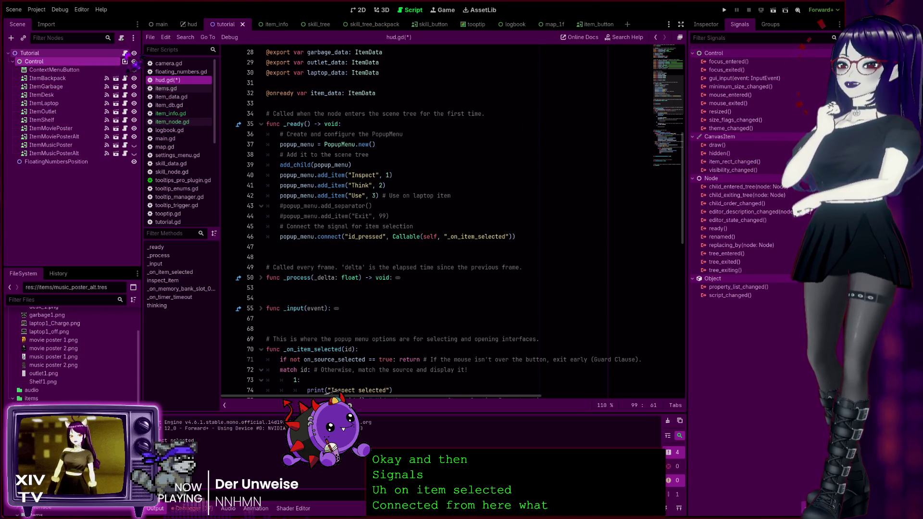
click(125, 61)
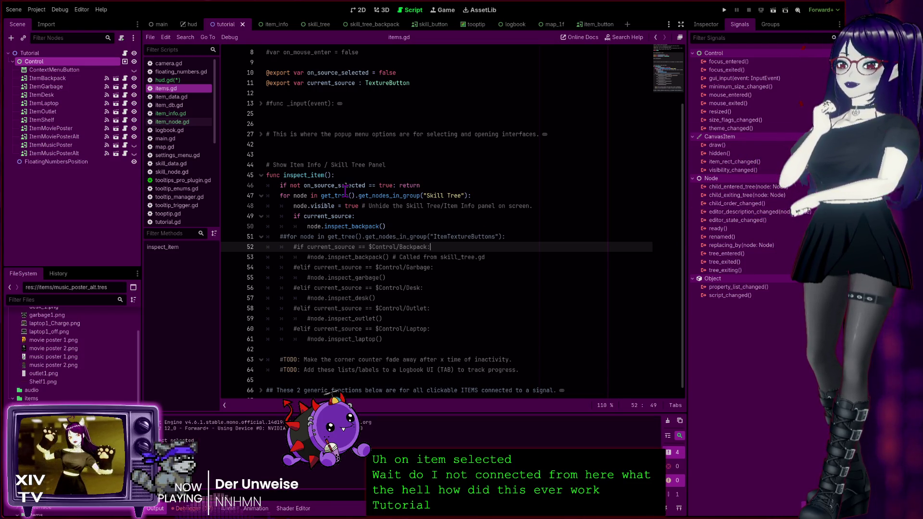
Unfold the item hover handlers and popup menu options blocks at lines 66 and 27 in items.gd.
scroll(364, 307, down, 1)
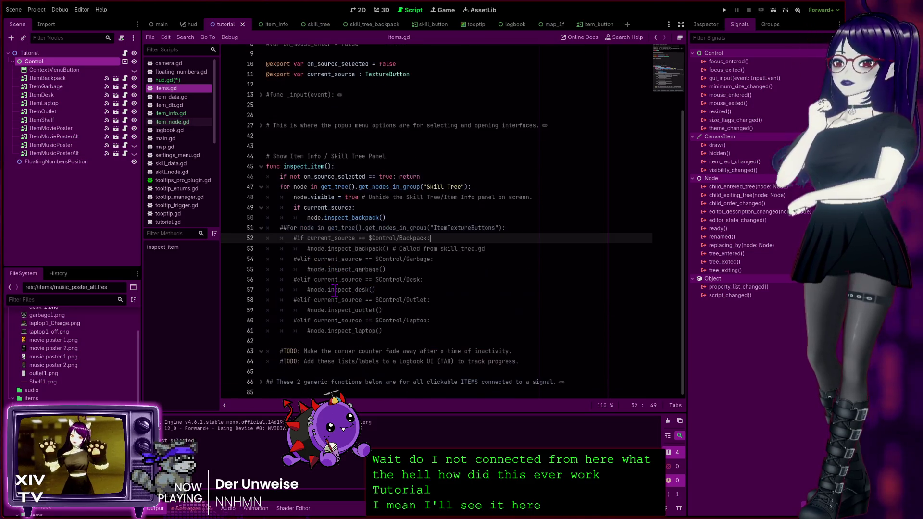
click(261, 382)
scroll(356, 310, down, 6)
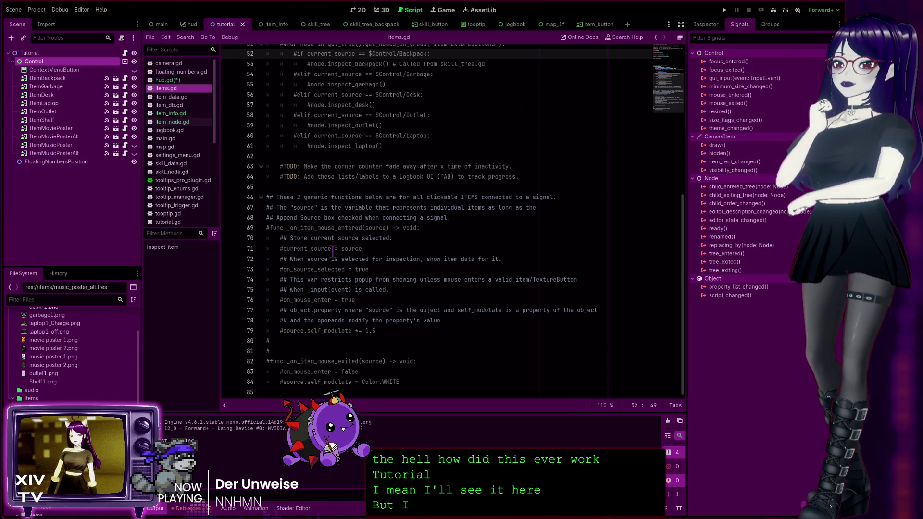
scroll(330, 269, up, 7)
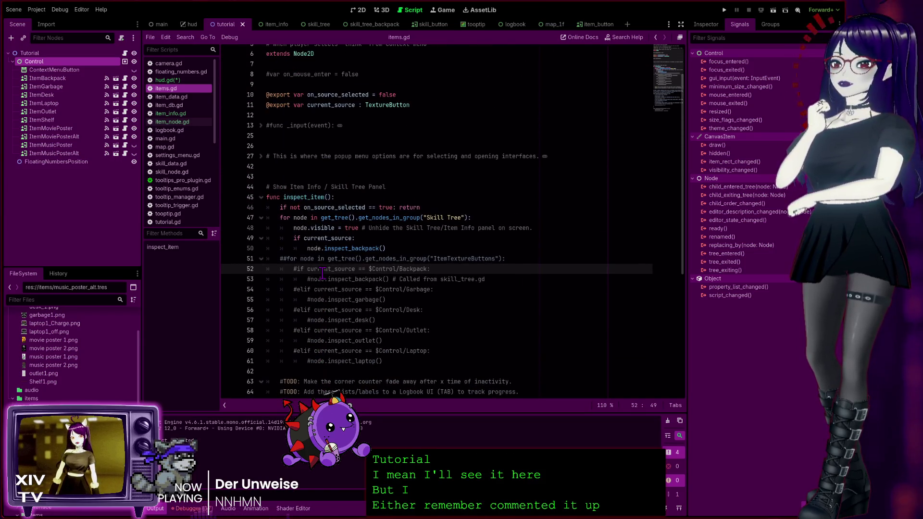
click(261, 157)
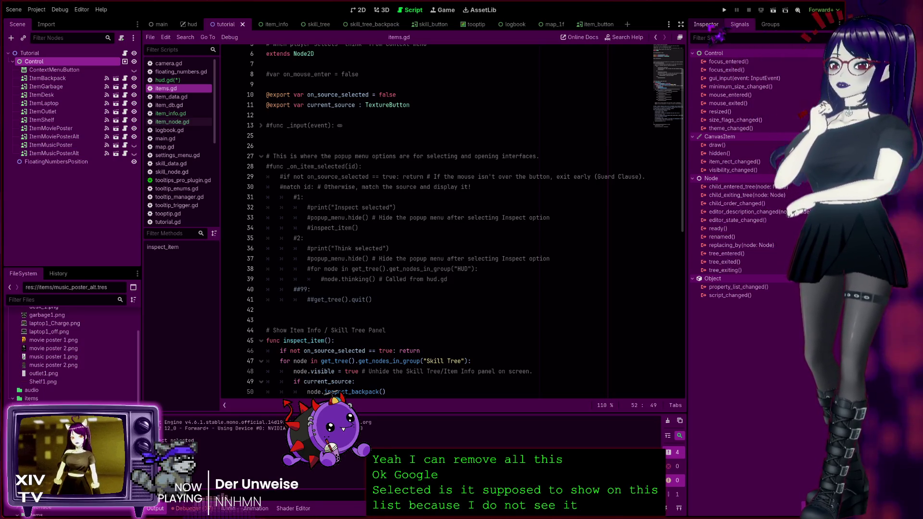
Check the Control node's properties, then open hud.gd in the HUD scene.
click(706, 24)
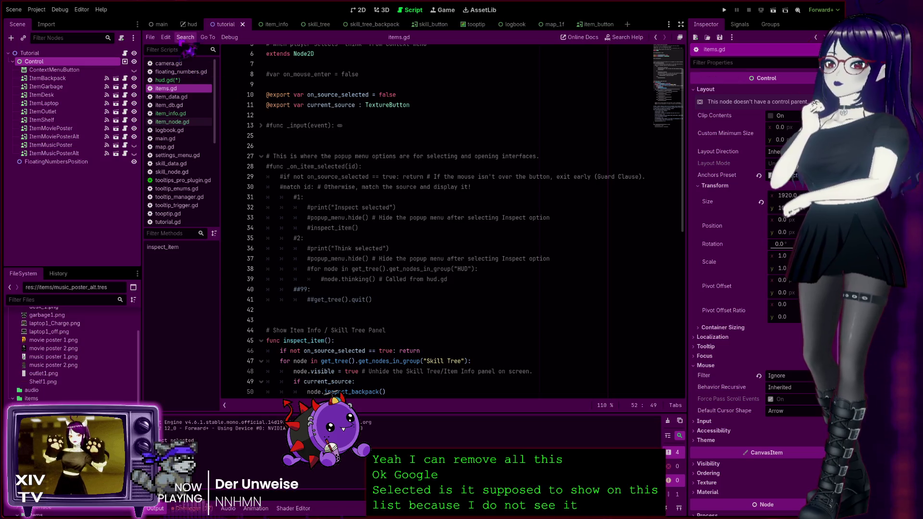
click(190, 25)
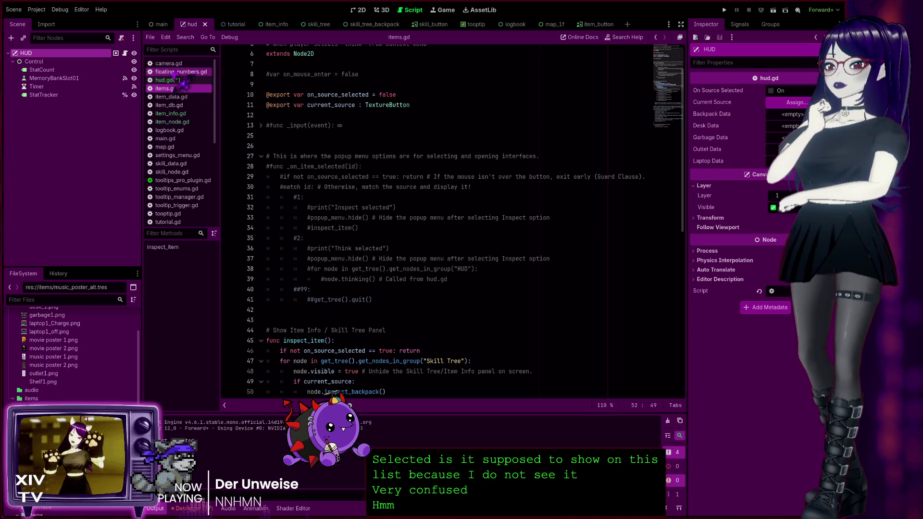
click(171, 80)
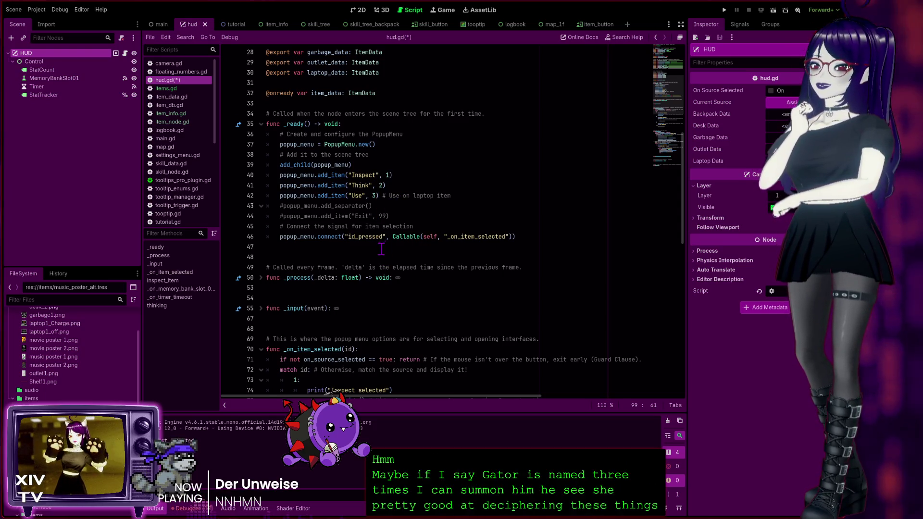
Jump from the id_pressed popup_menu.connect line to the _on_item_selected definition.
scroll(382, 247, down, 3)
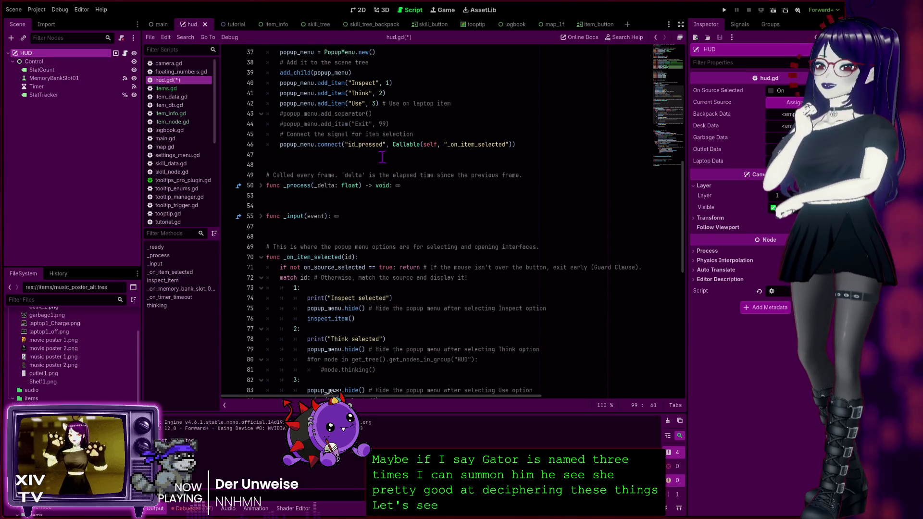
click(374, 144)
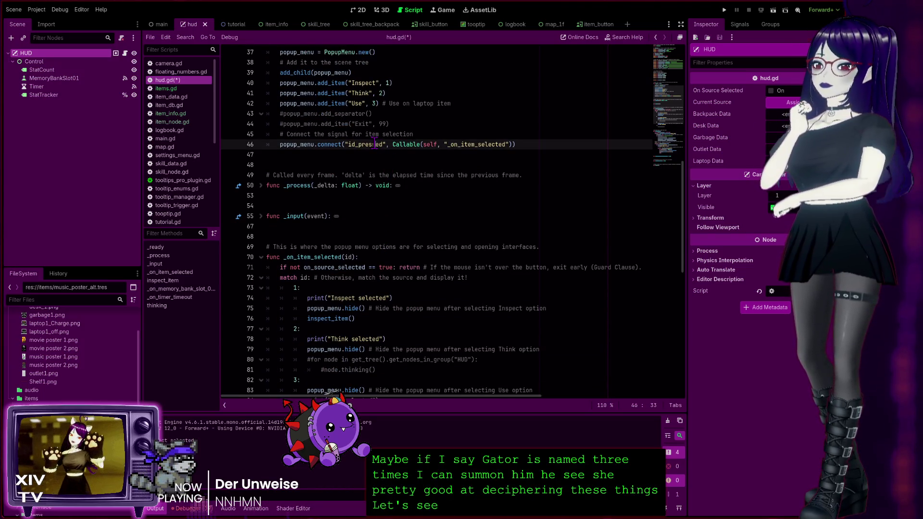
ctrl+click(475, 144)
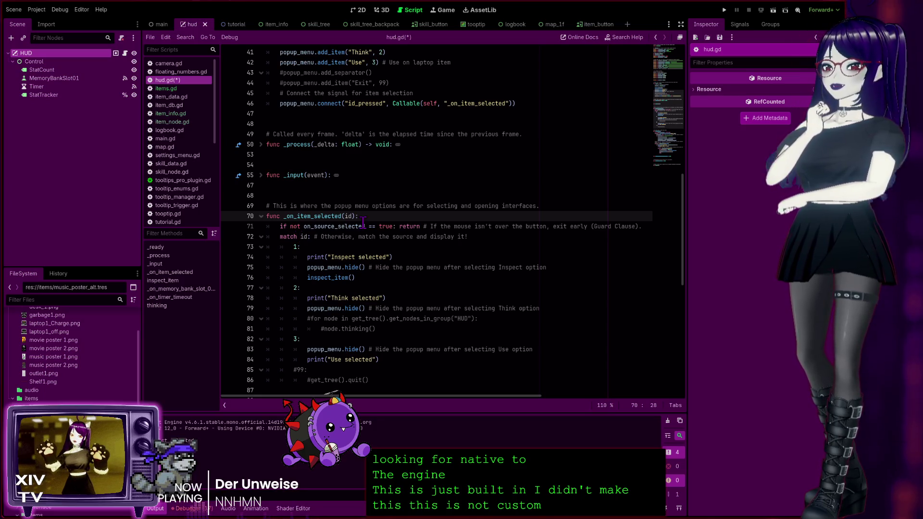
scroll(325, 261, down, 3)
scroll(323, 264, up, 9)
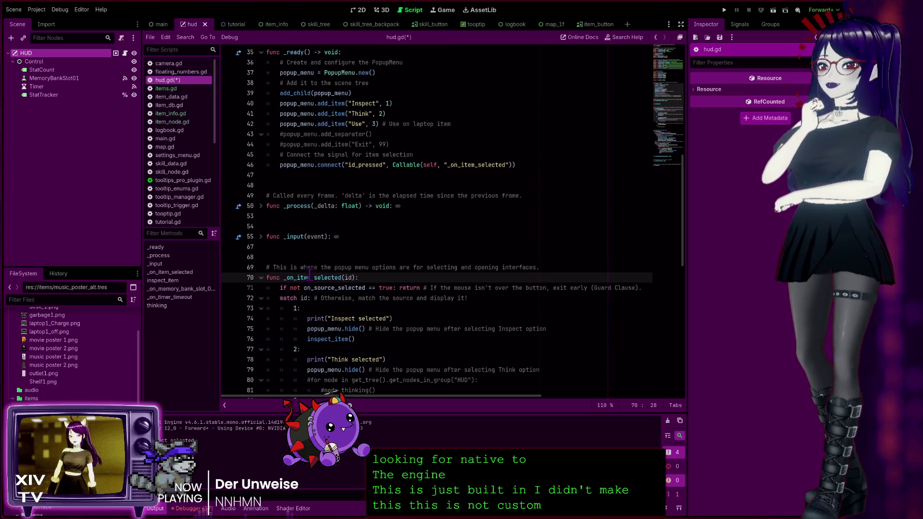
click(306, 277)
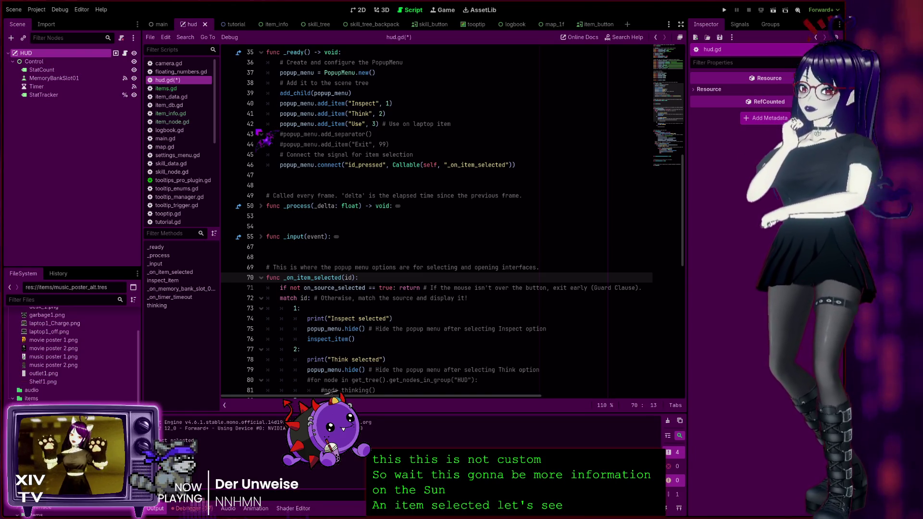
Browse the ItemNode and hud.gd class reference, including inspect_item and thinking, then open the Tutorial scene.
key(alt+Left)
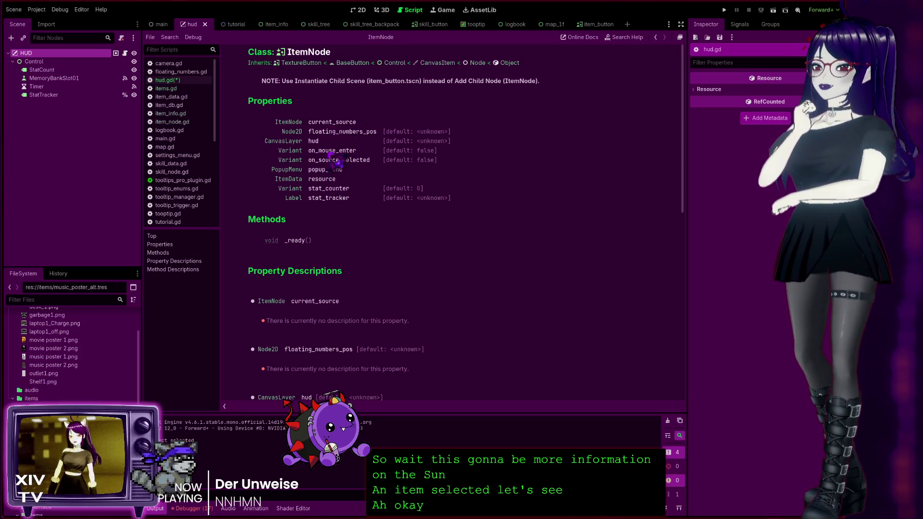
scroll(349, 308, down, 2)
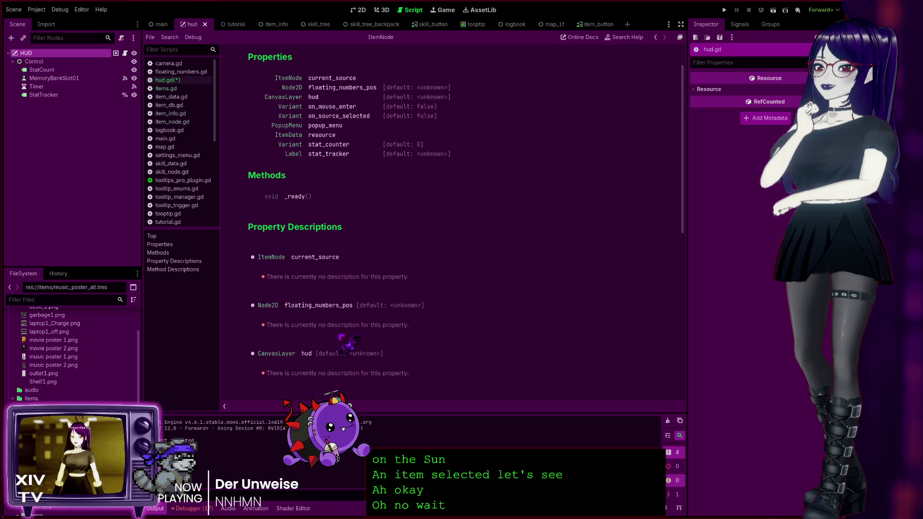
scroll(344, 339, down, 4)
scroll(344, 339, up, 6)
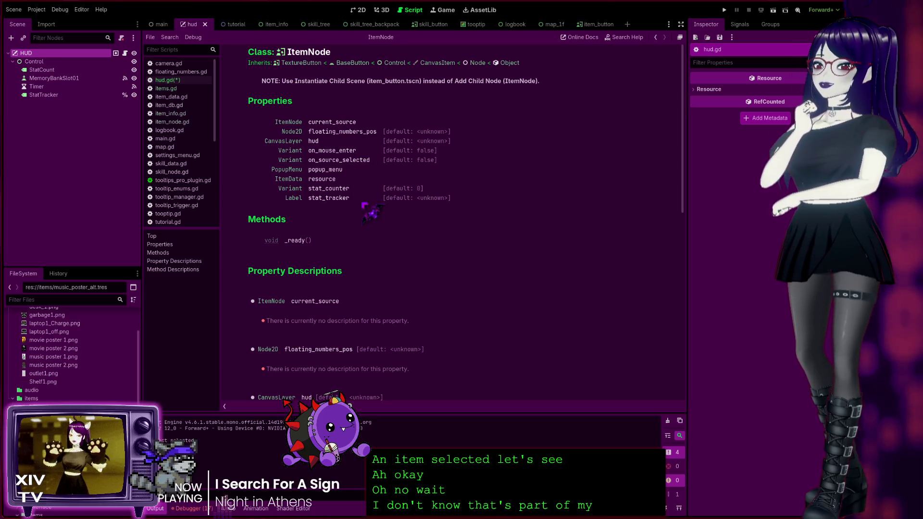
scroll(361, 209, down, 5)
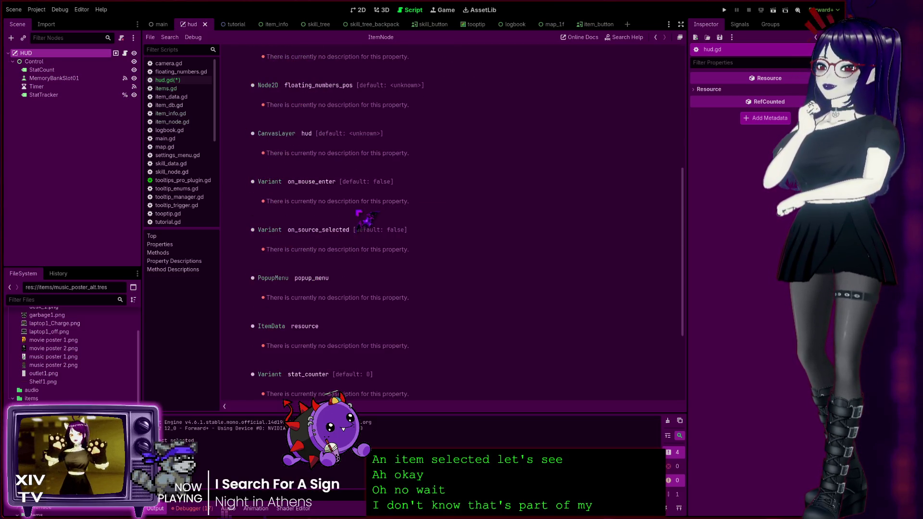
scroll(327, 207, down, 3)
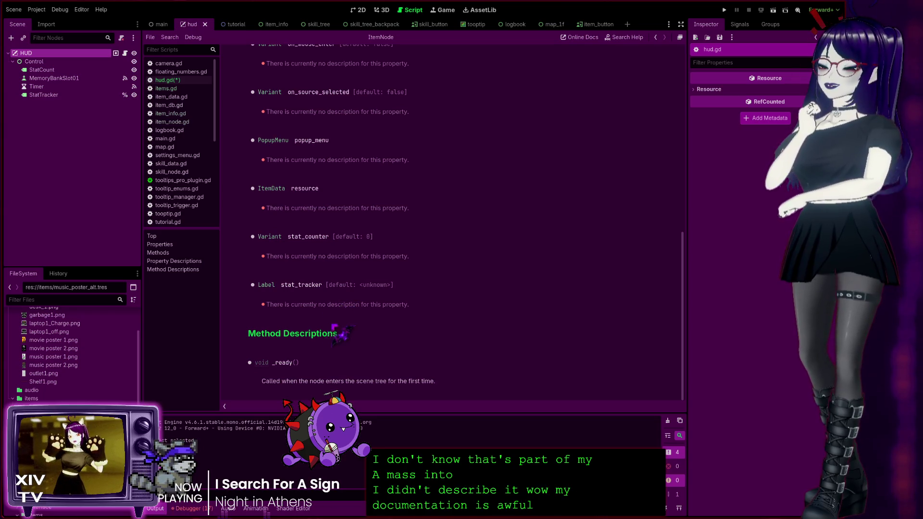
scroll(335, 324, up, 15)
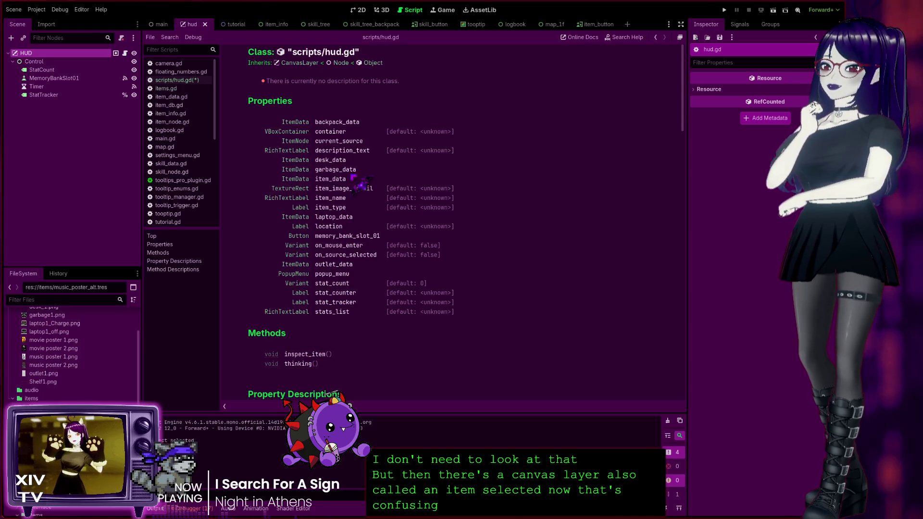
scroll(371, 289, down, 10)
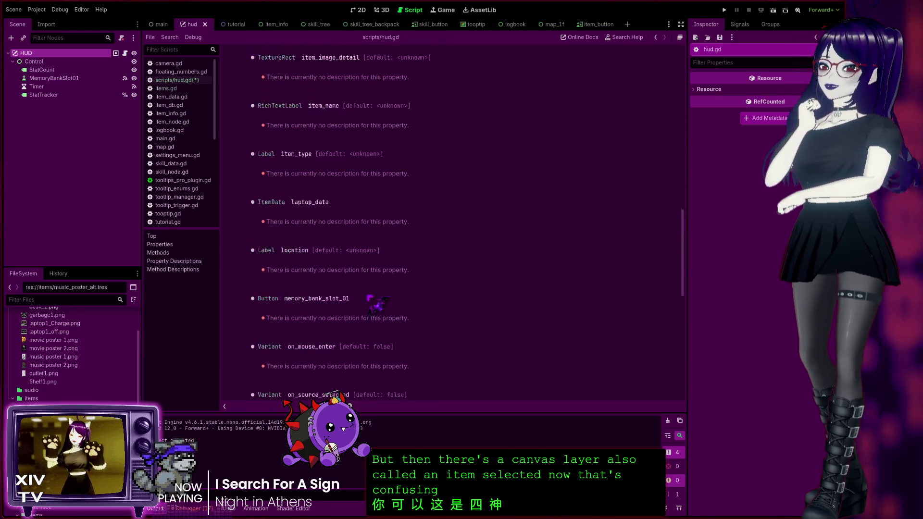
scroll(402, 285, up, 10)
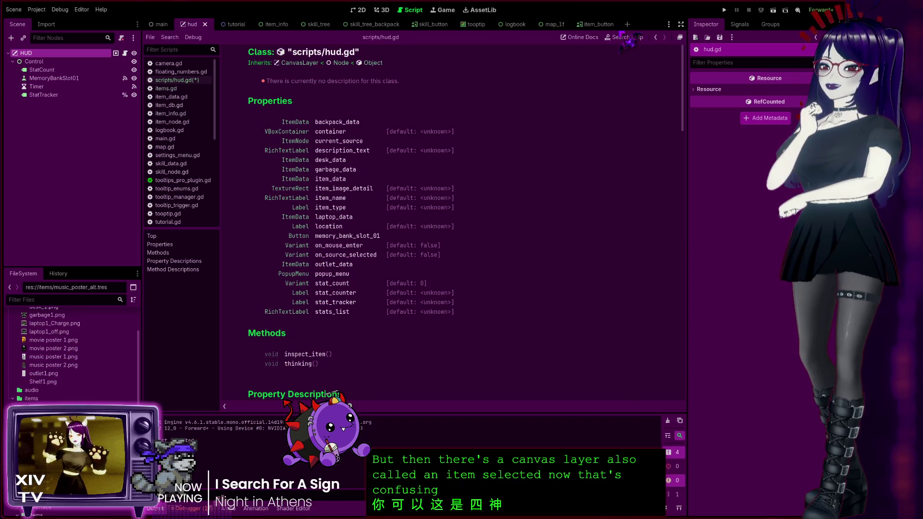
click(234, 24)
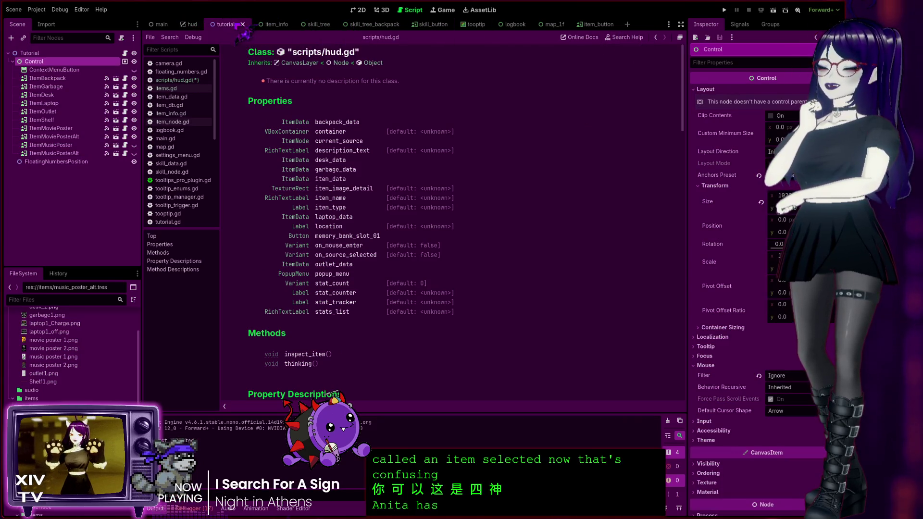
Reopen hud.gd and briefly expand the _input function to read it, then fold it again.
click(183, 79)
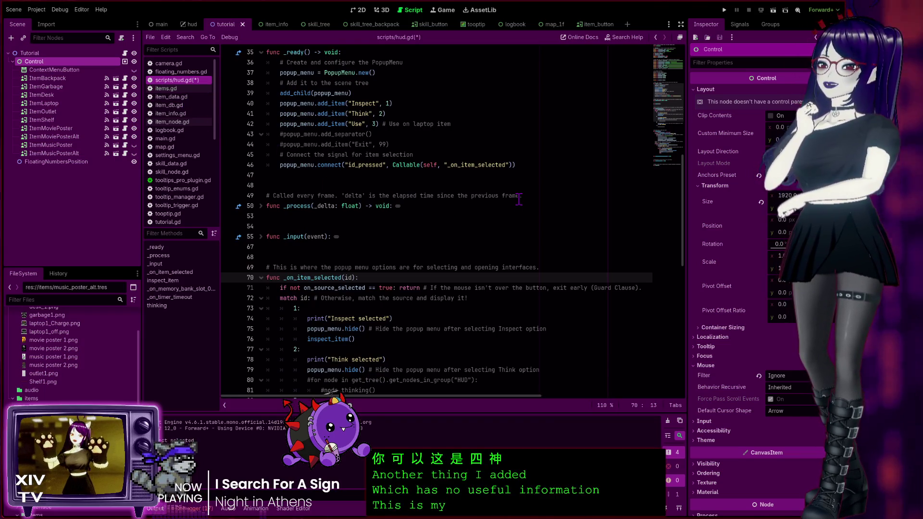
scroll(414, 237, down, 5)
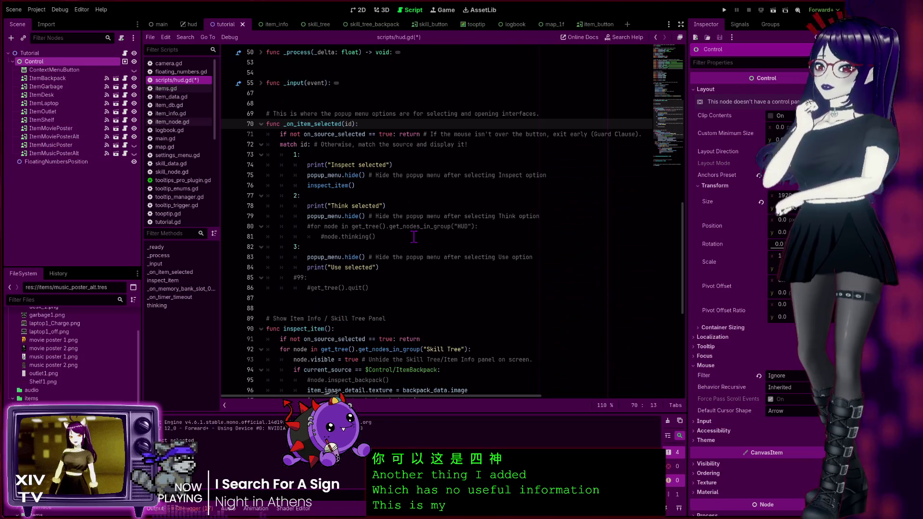
scroll(415, 236, up, 2)
scroll(415, 239, up, 1)
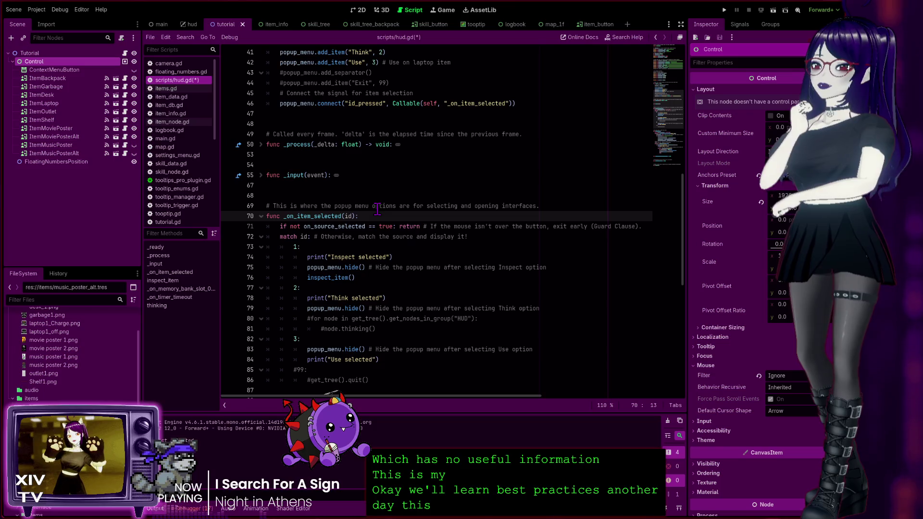
scroll(377, 210, up, 6)
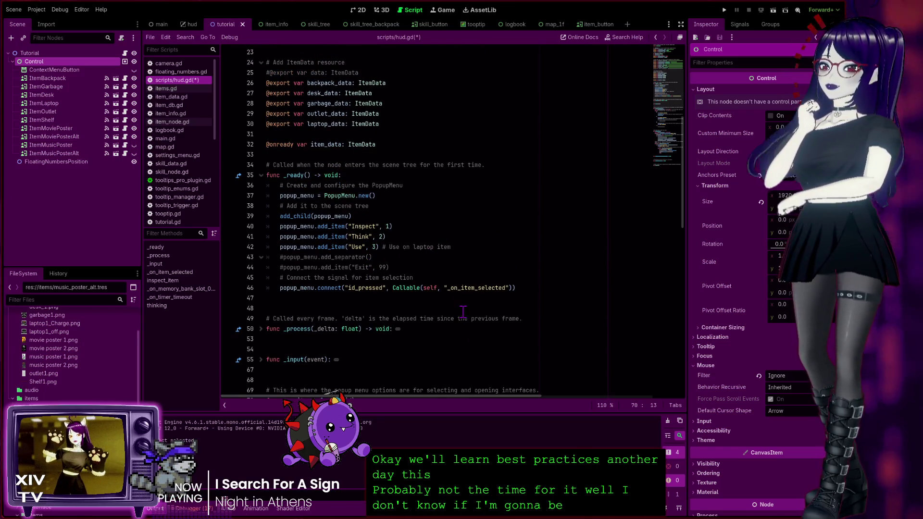
scroll(461, 304, down, 4)
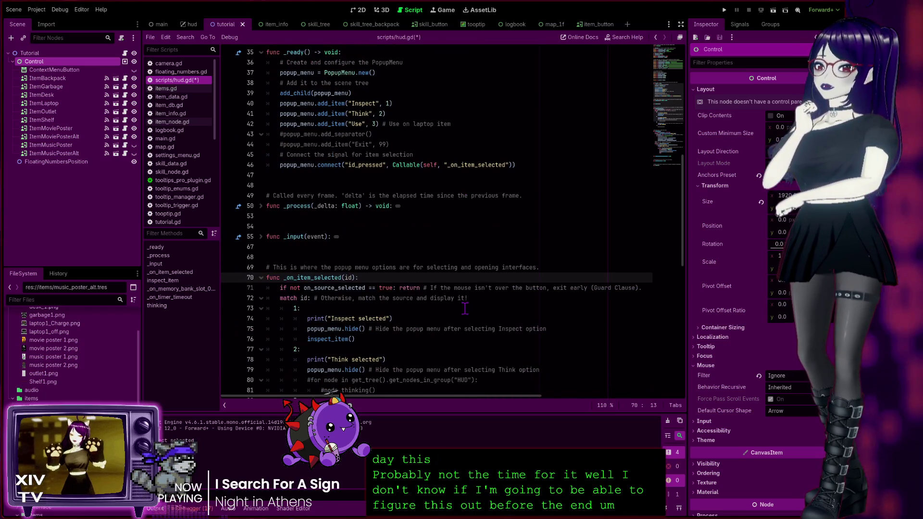
click(261, 237)
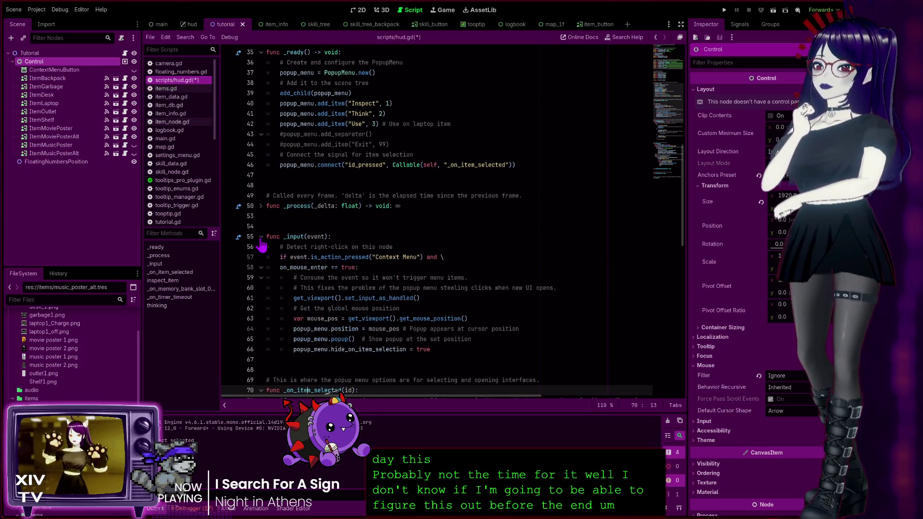
click(261, 237)
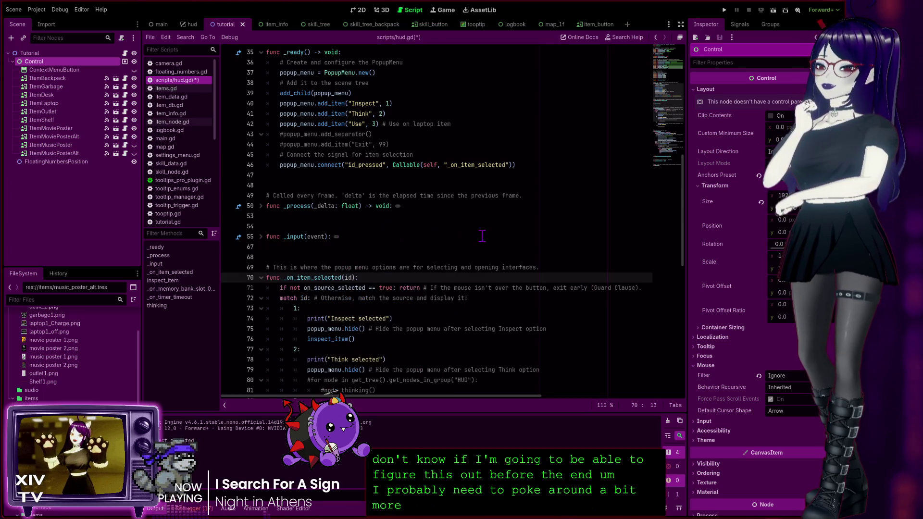
Fold _ready and scroll up to the onready and ItemData export declarations.
scroll(476, 238, up, 3)
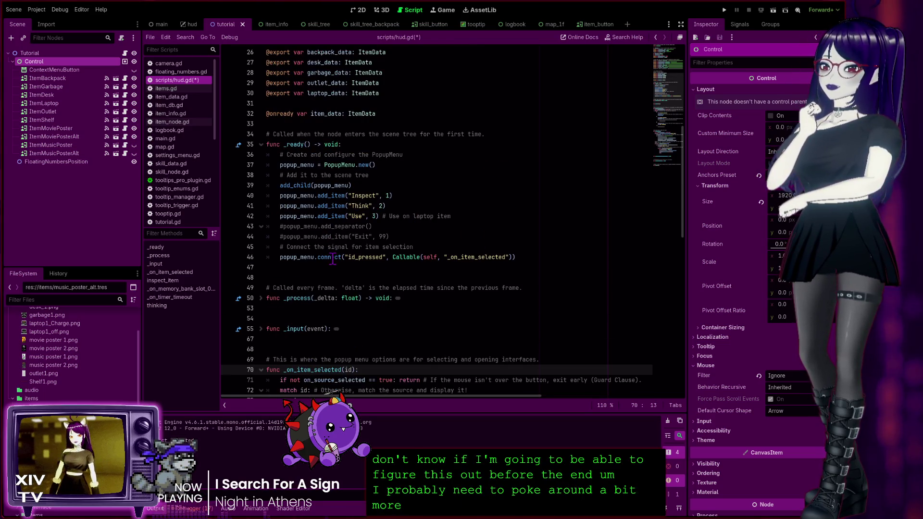
scroll(435, 259, up, 2)
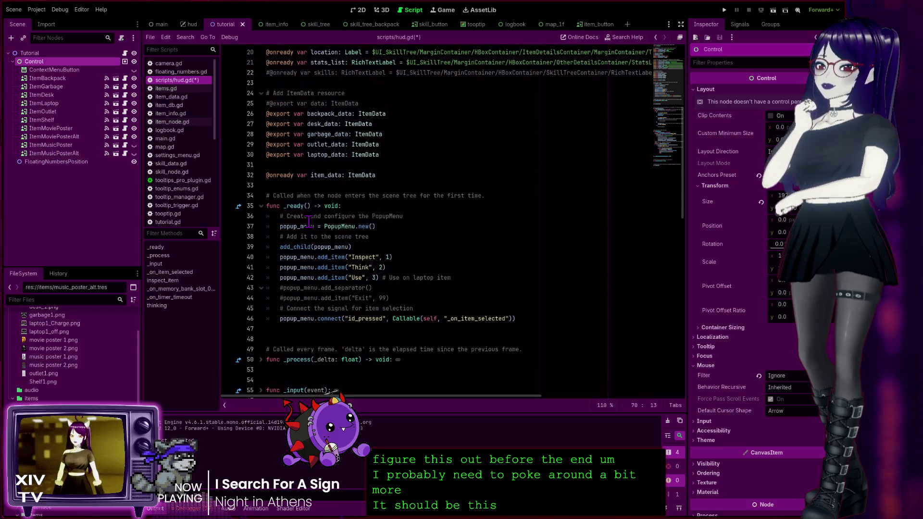
click(260, 206)
scroll(433, 226, up, 6)
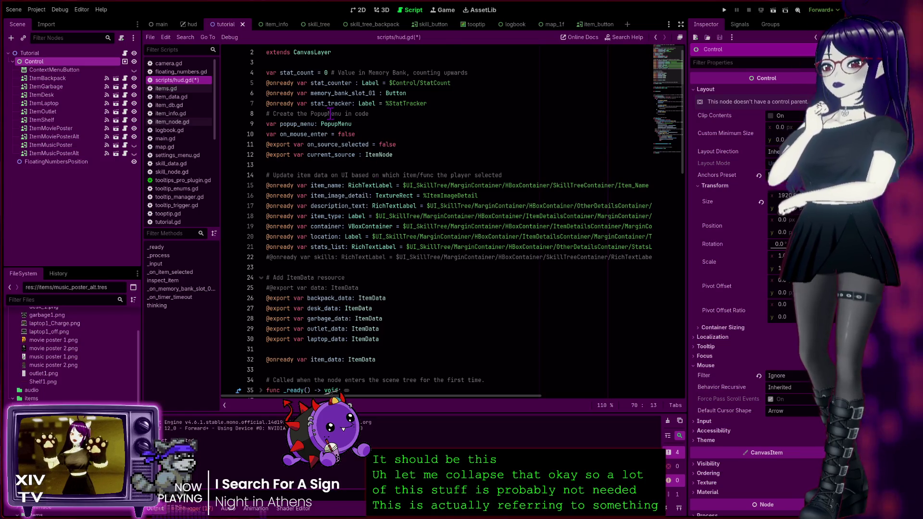
Scroll to inspect_item and select item_image_detail on line 96.
scroll(332, 125, up, 1)
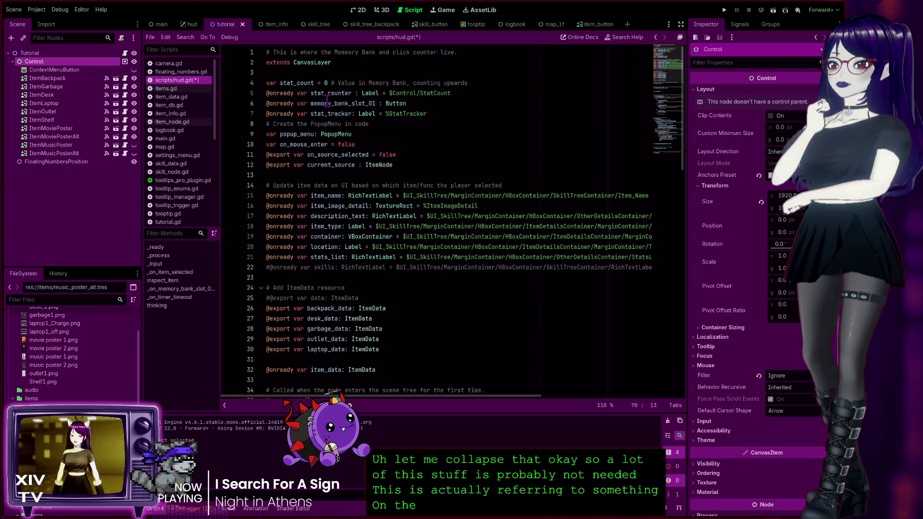
scroll(346, 144, down, 3)
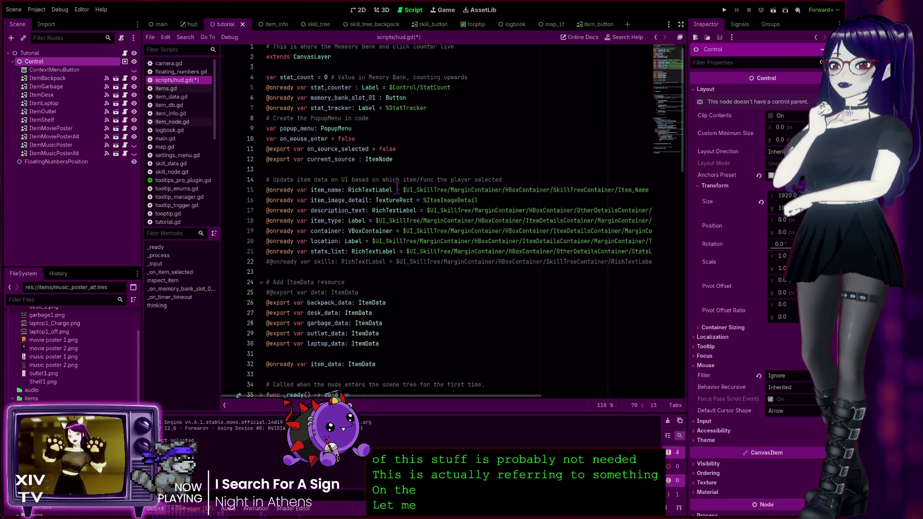
scroll(320, 170, down, 5)
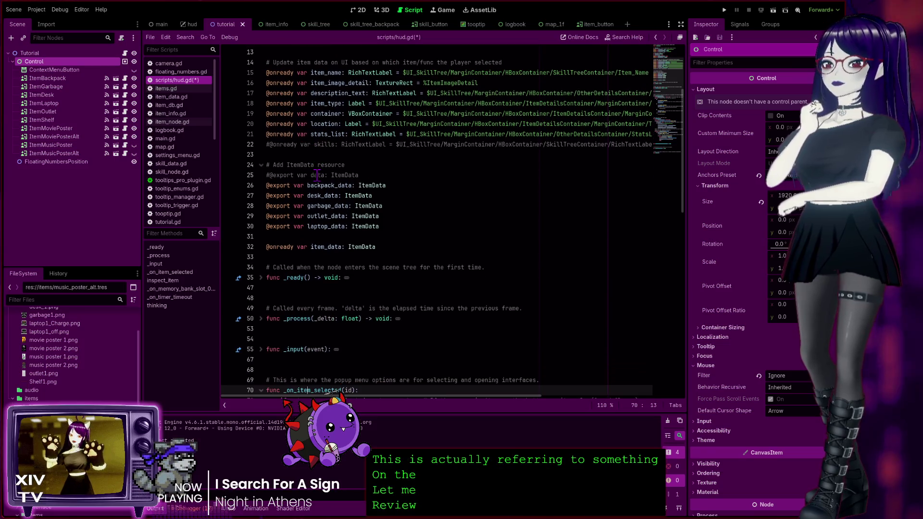
scroll(333, 181, down, 8)
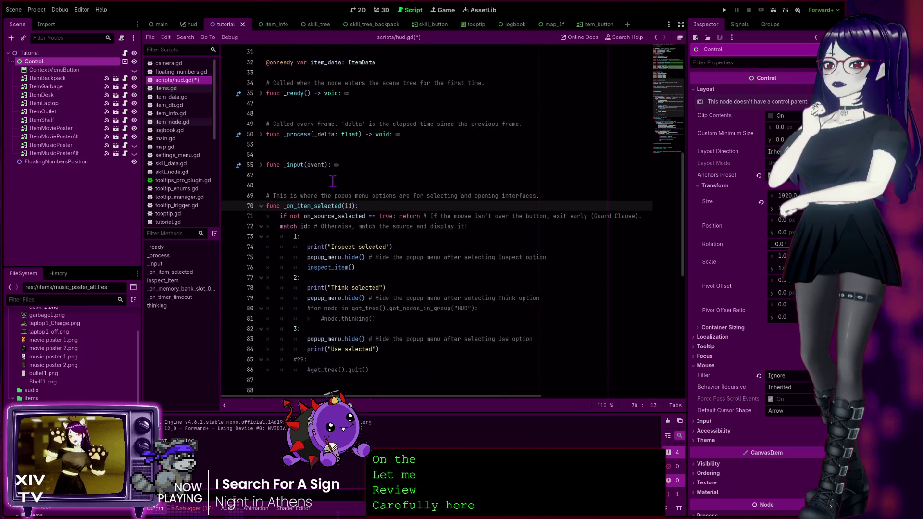
scroll(332, 185, down, 7)
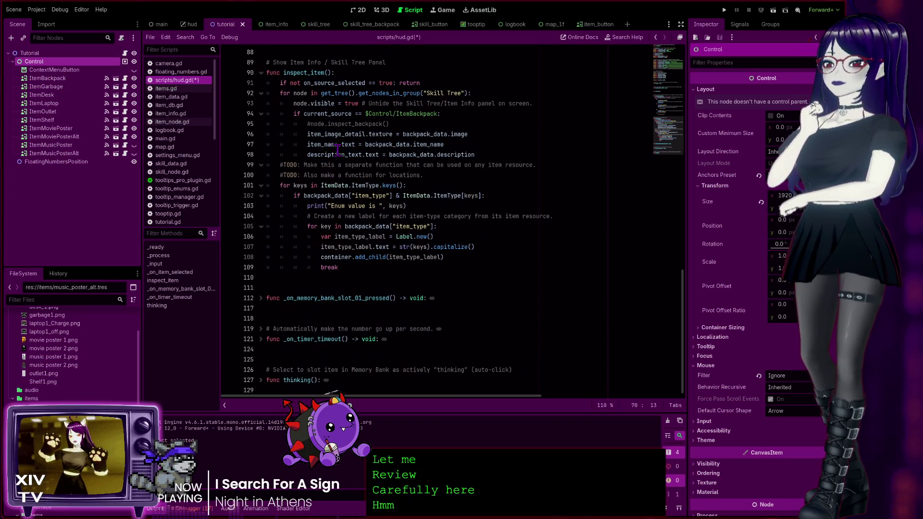
scroll(338, 151, up, 5)
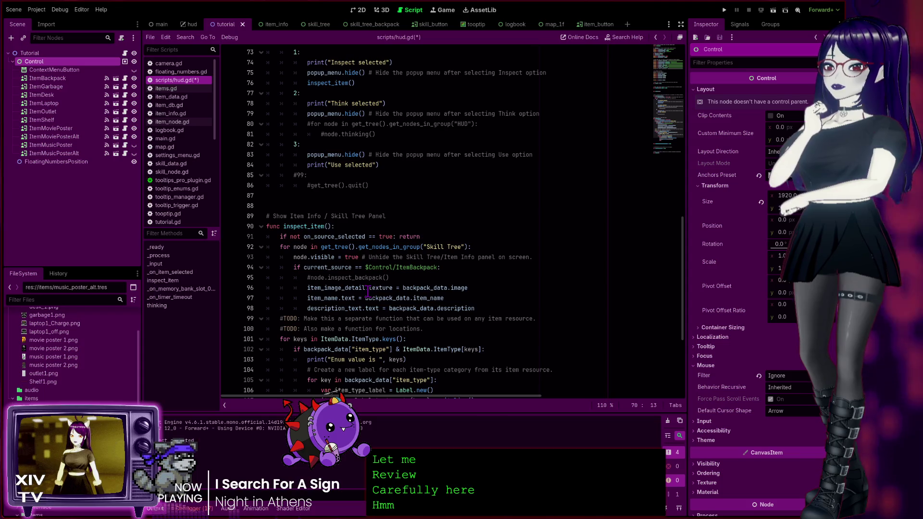
drag(365, 290, 320, 288)
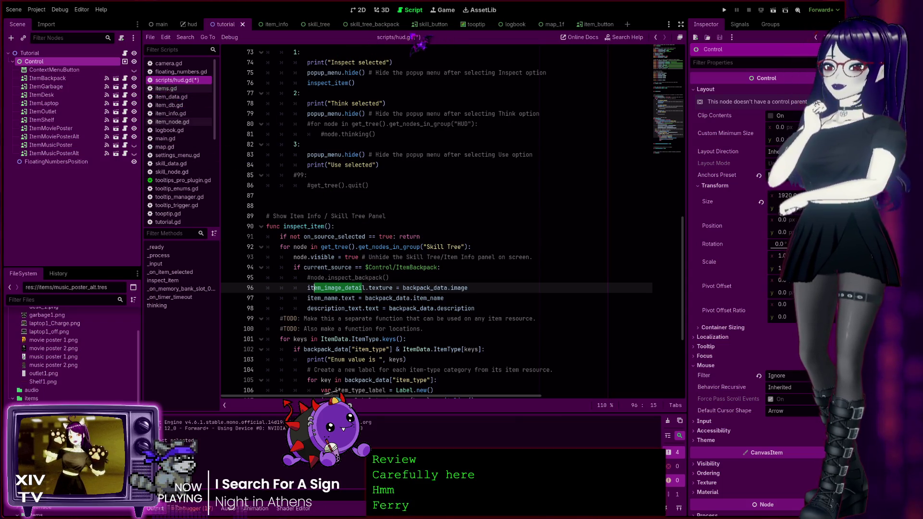
In the hud scene, place the caret on line 110, then save and run the game.
click(190, 24)
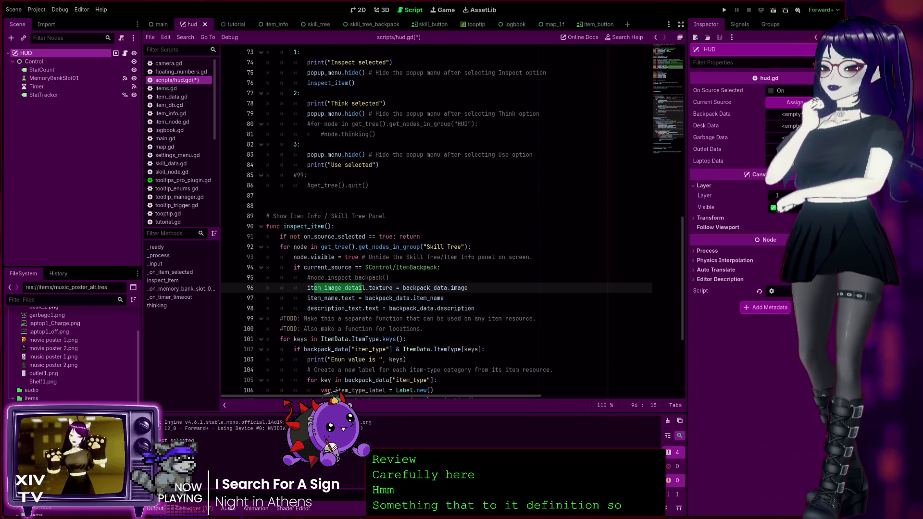
scroll(394, 250, down, 5)
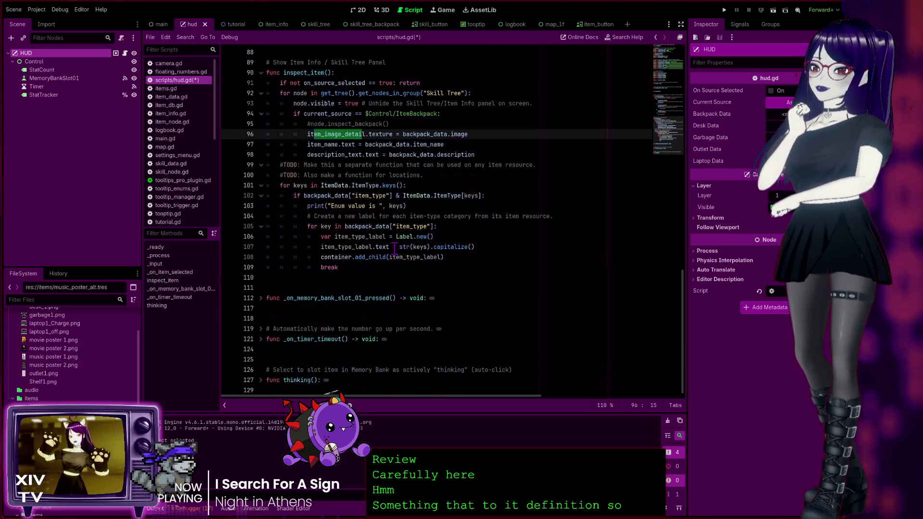
click(380, 278)
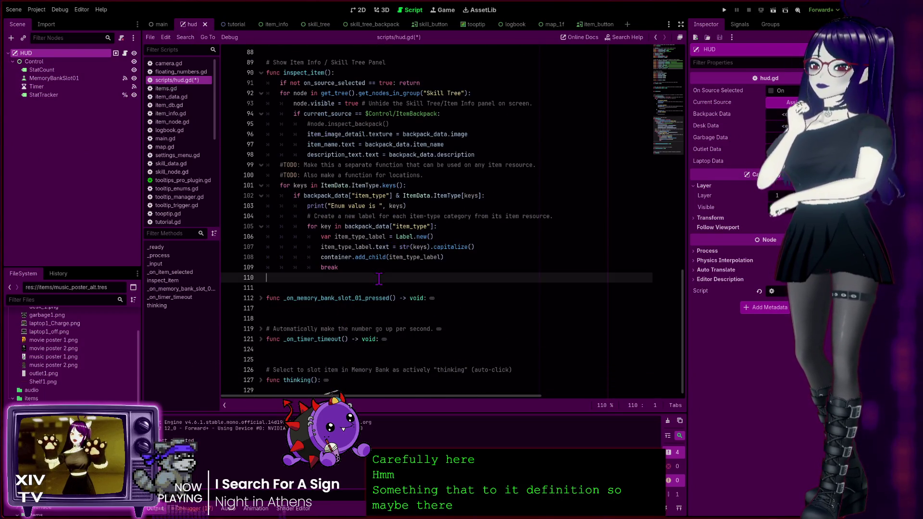
click(725, 10)
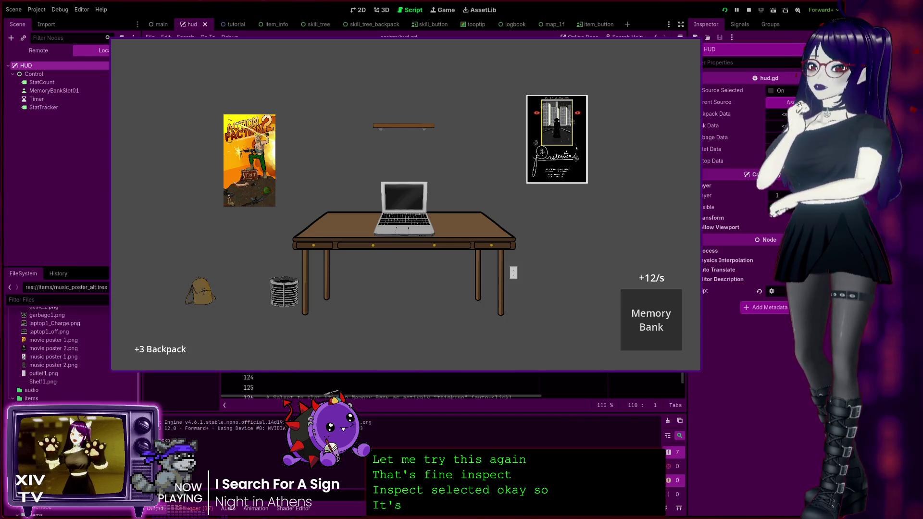
Test the Inspect option in the running game, then stop it with F8.
scroll(428, 385, up, 3)
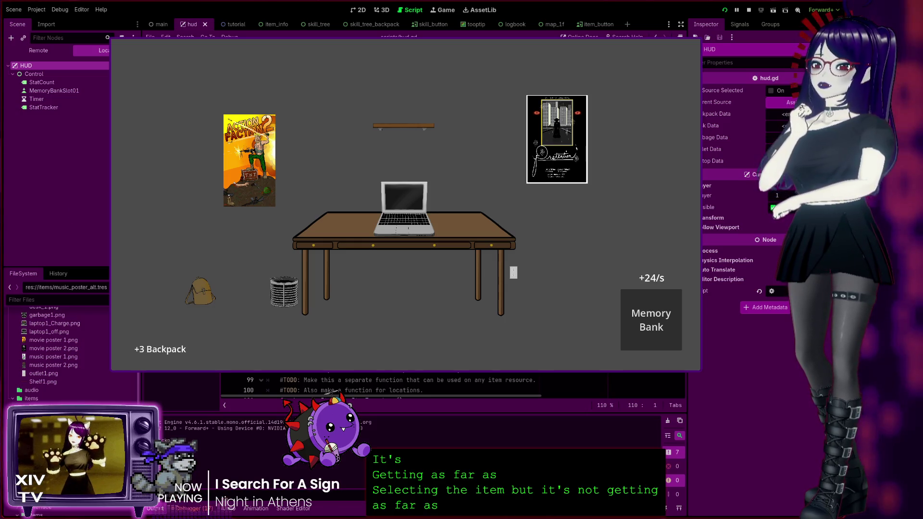
key(F8)
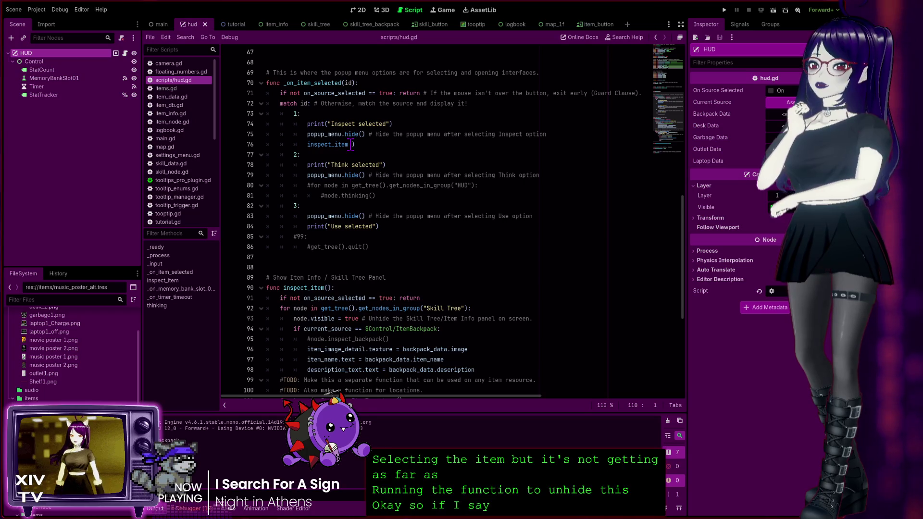
Check the skill_tree scene, then view item_info's SkillTreeContainer and SkillTree nodes.
scroll(351, 352, down, 1)
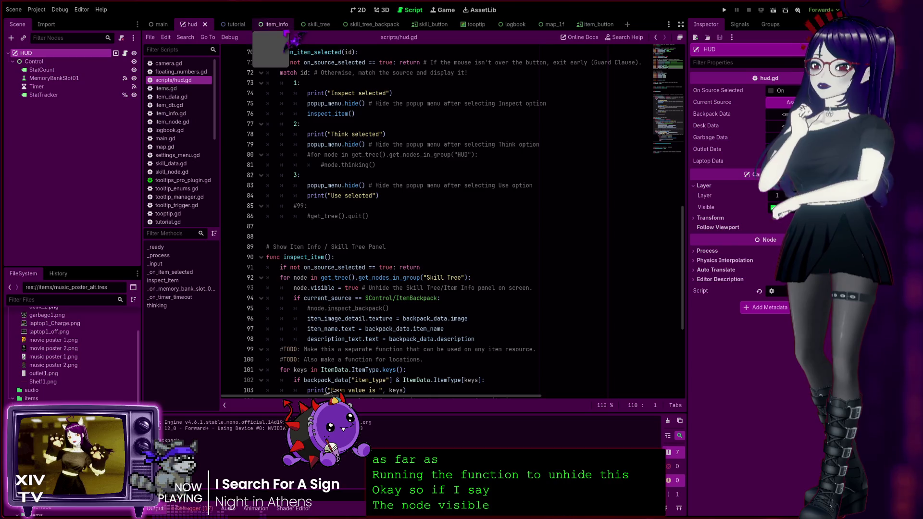
click(322, 27)
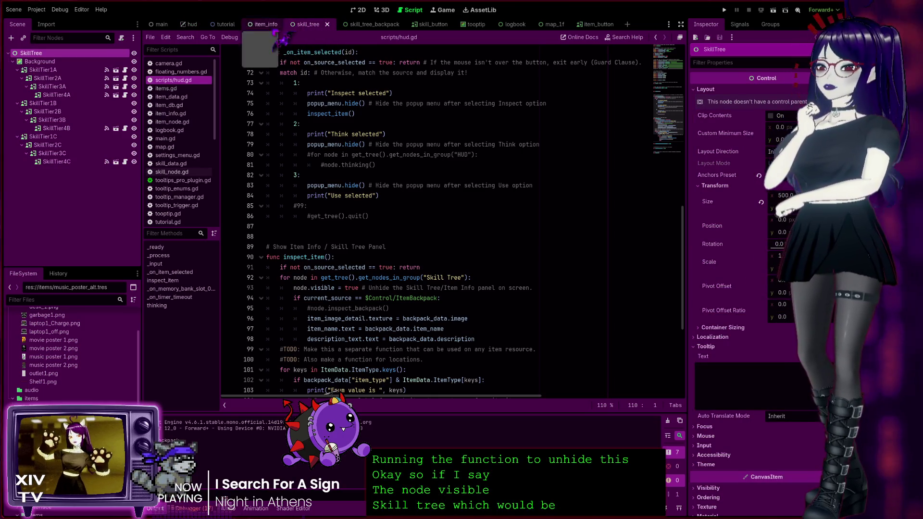
click(264, 27)
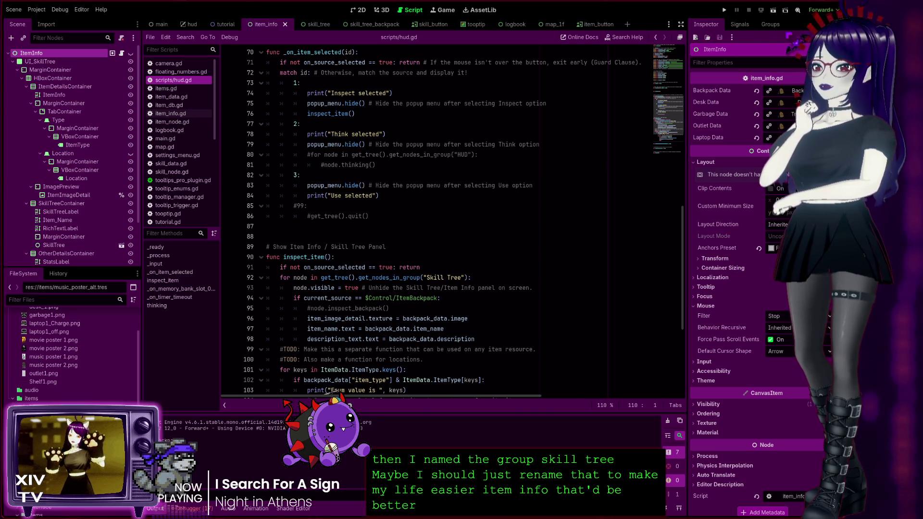
Check ItemInfo's Skill Tree group in the Node dock, return to the Inspector, and rerun the game.
click(771, 24)
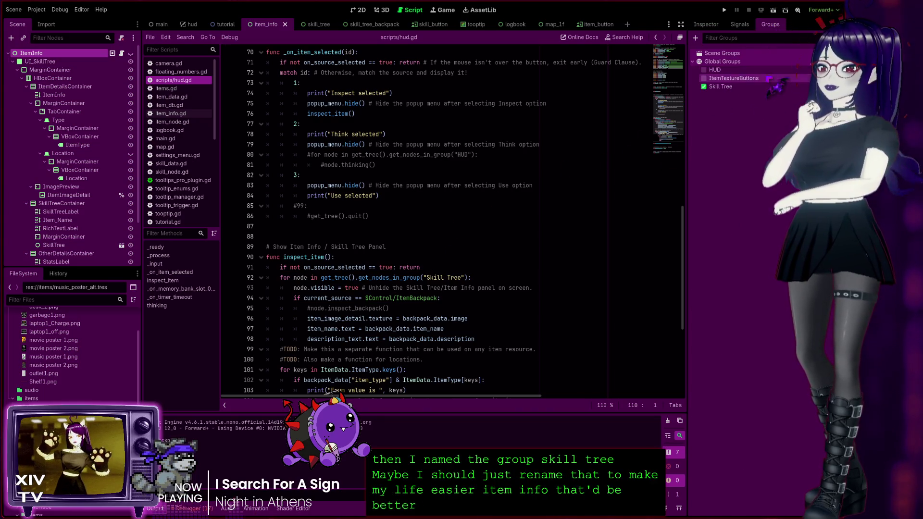
click(740, 24)
click(706, 24)
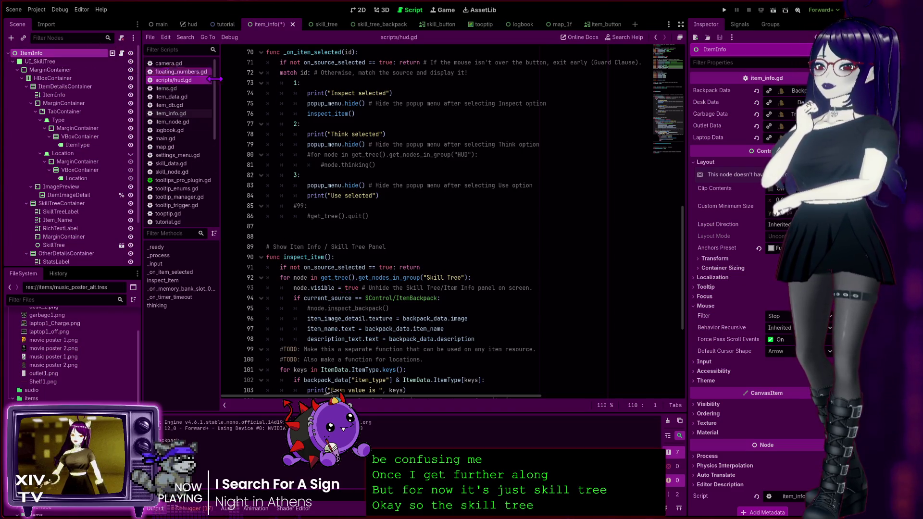
click(725, 9)
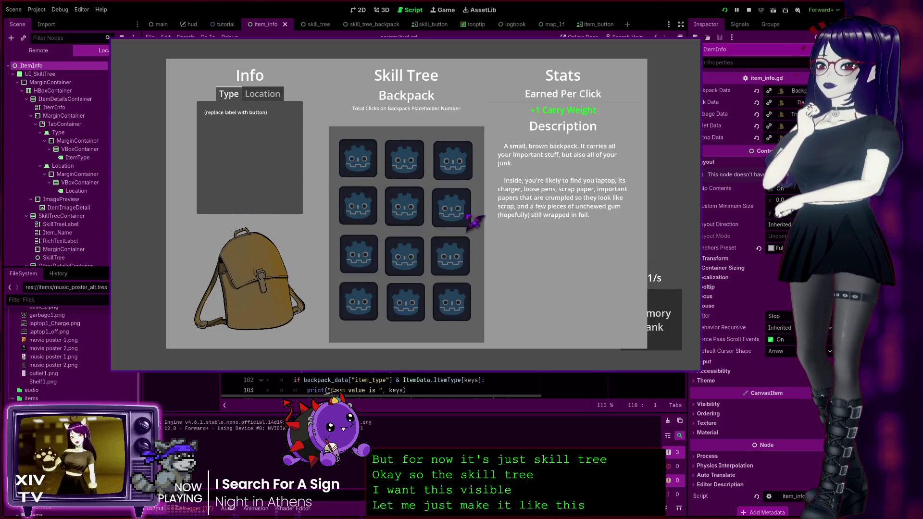
Stop the game with F8, toggle UI_SkillTree's visibility back, and go to the end of line 76.
click(695, 46)
key(F8)
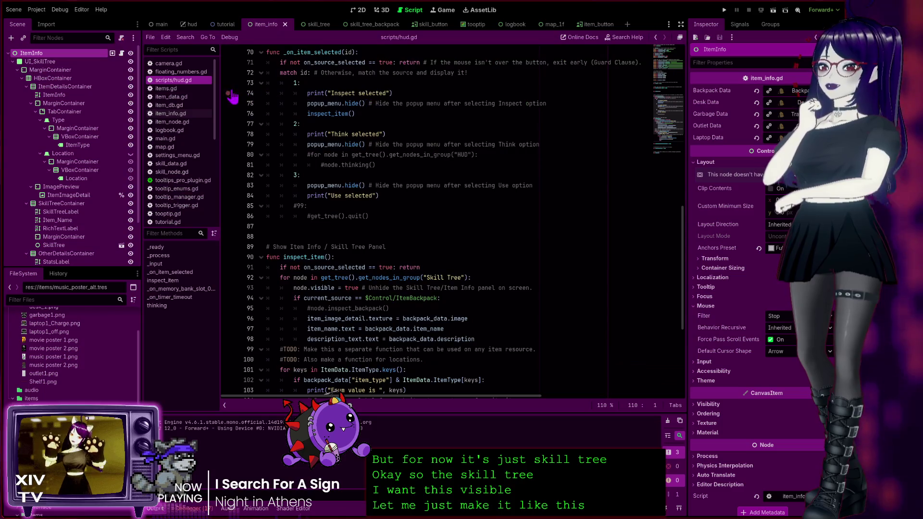
click(130, 62)
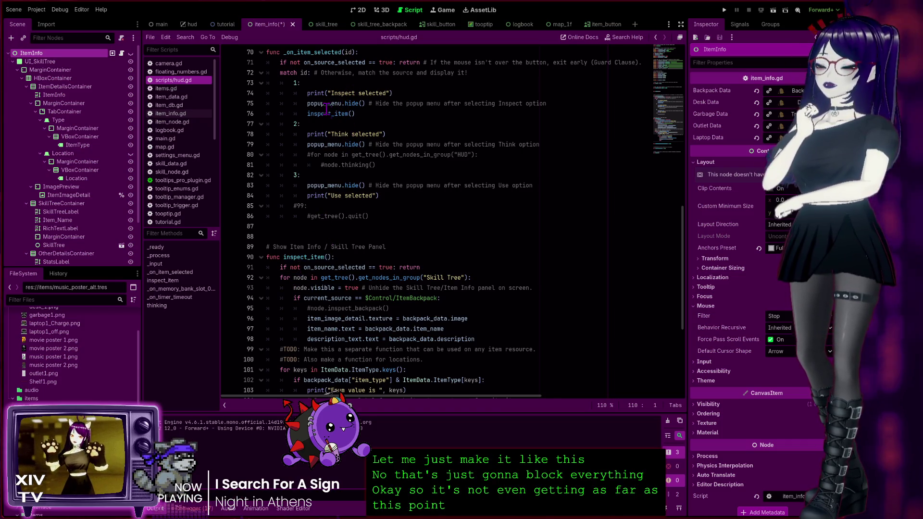
click(367, 113)
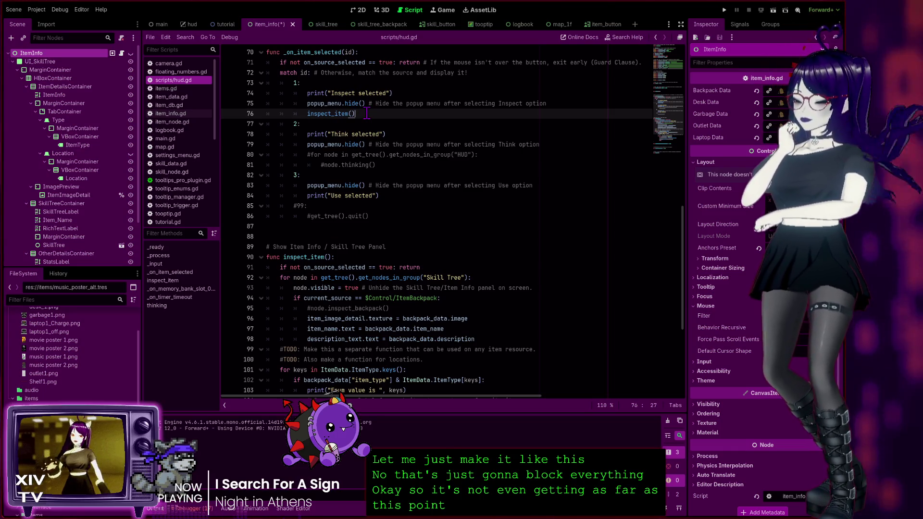
Comment out the inspect_item() call on line 76 and the whole inspect_item function (lines 89–109).
key(ctrl+k)
scroll(367, 114, down, 5)
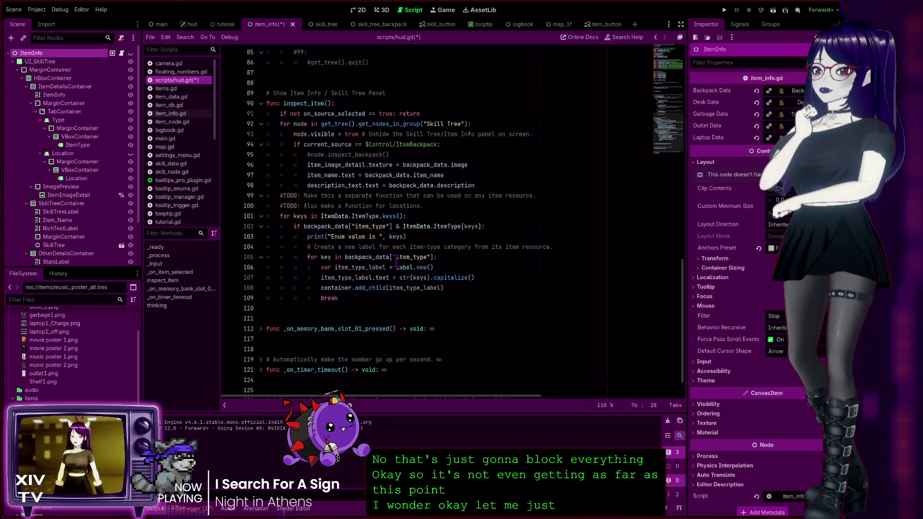
drag(349, 298, 267, 257)
mouse_move(250, 226)
mouse_down()
mouse_move(225, 95)
mouse_move(216, 94)
mouse_up()
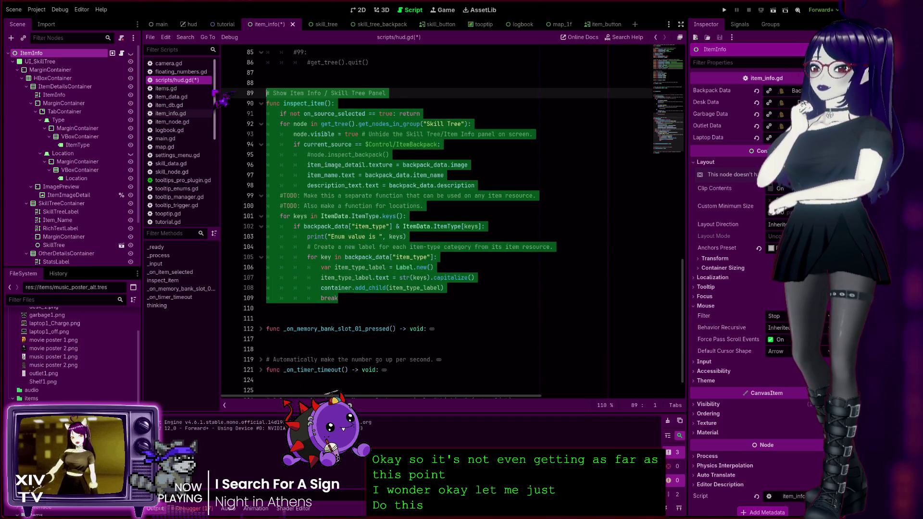
key(ctrl+k)
click(428, 154)
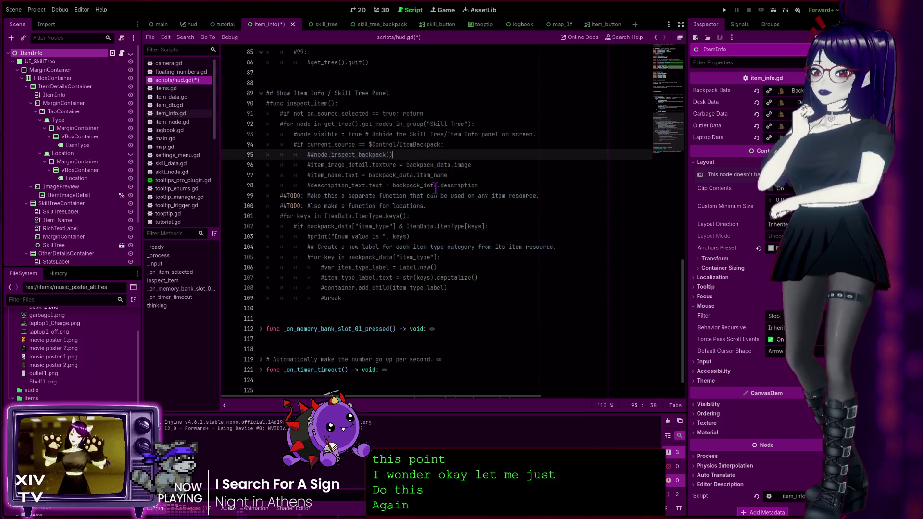
Find and select the Skill Tree unhide loop lines in hud.gd.
scroll(428, 190, up, 3)
scroll(414, 202, up, 4)
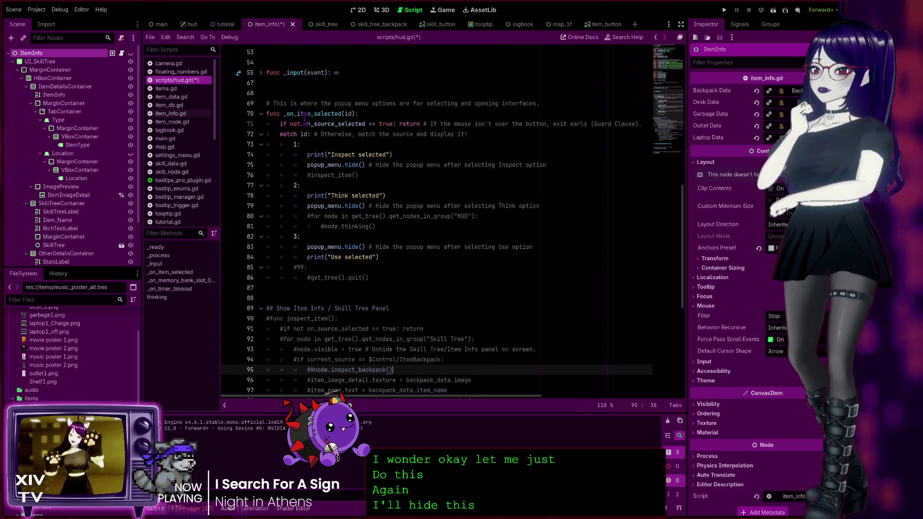
scroll(335, 250, down, 4)
scroll(335, 250, down, 3)
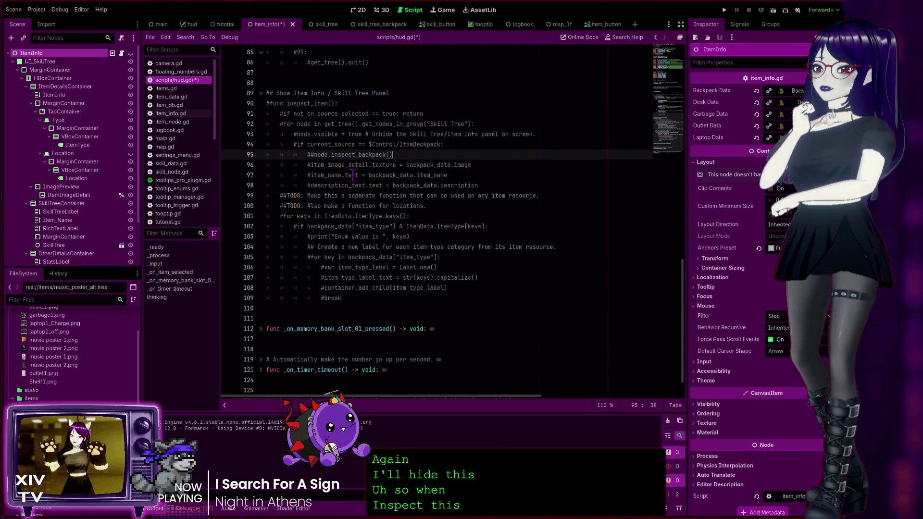
scroll(327, 171, up, 1)
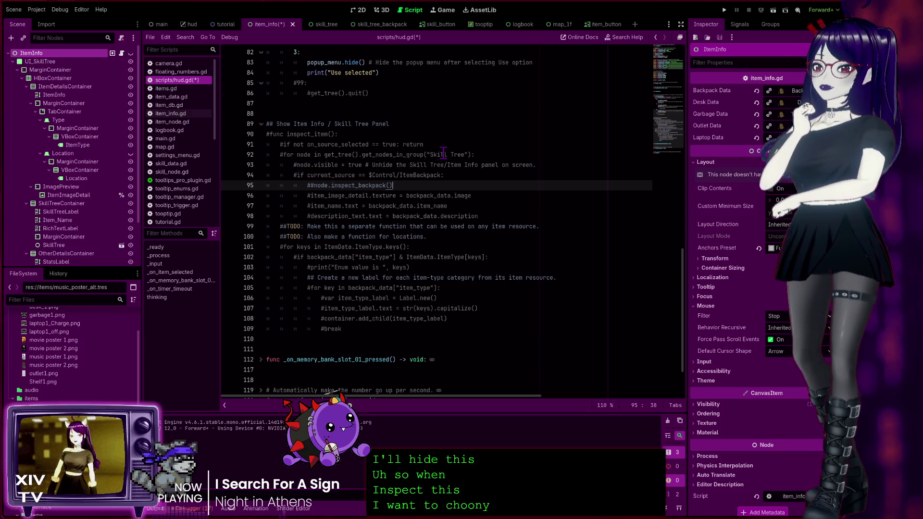
scroll(396, 177, up, 3)
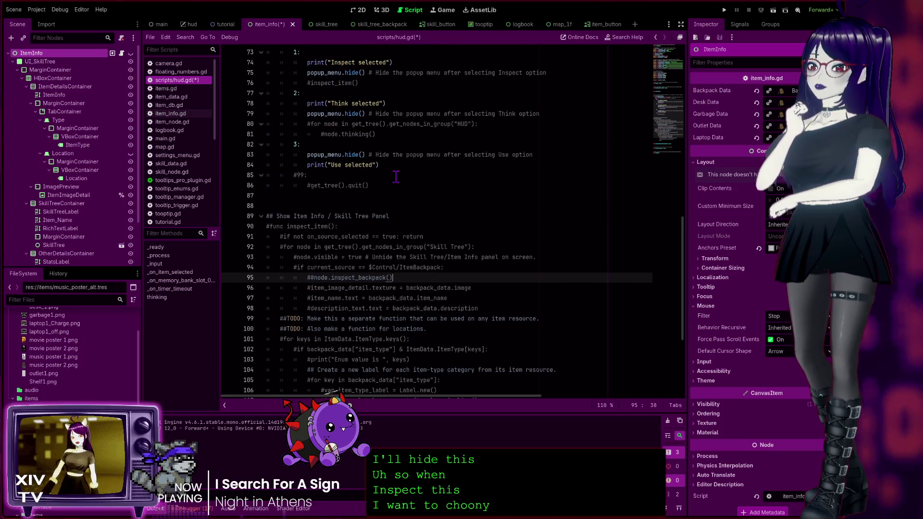
scroll(395, 177, up, 1)
mouse_move(551, 287)
mouse_down()
mouse_move(254, 288)
mouse_move(218, 279)
mouse_up()
key(ctrl+c)
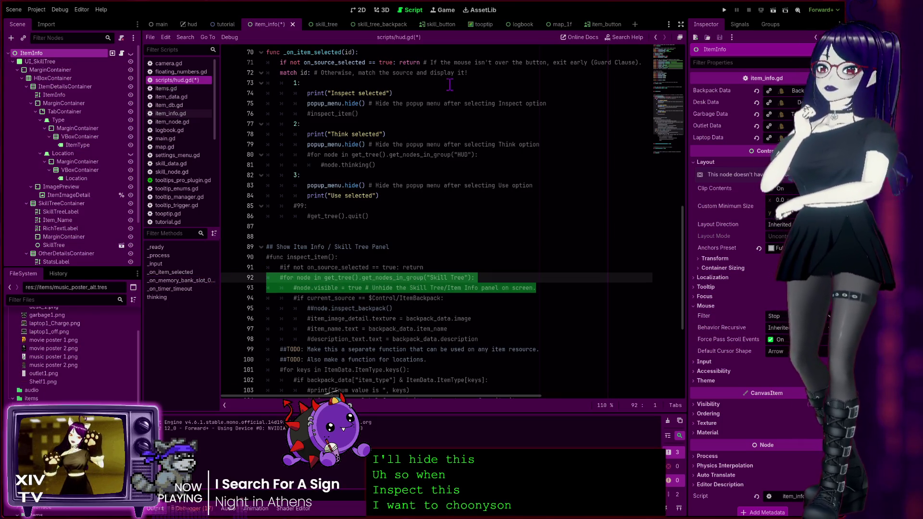
Paste the Skill Tree unhide loop on a new line below the commented line 76.
click(468, 106)
click(460, 109)
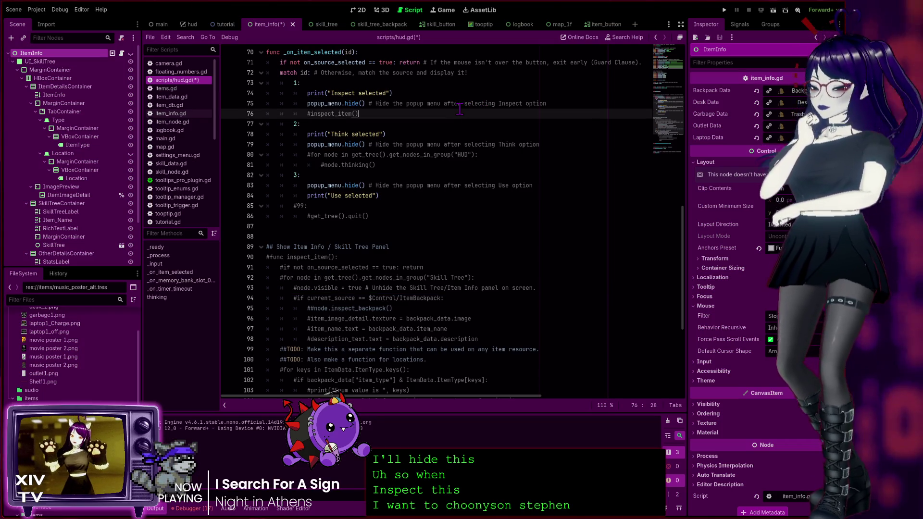
key(Return)
key(BackSpace)
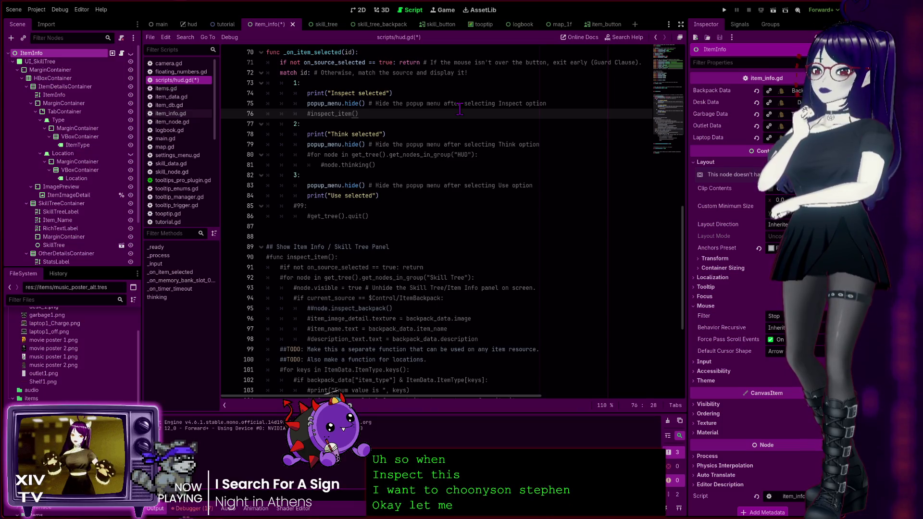
key(Return)
key(ctrl+v)
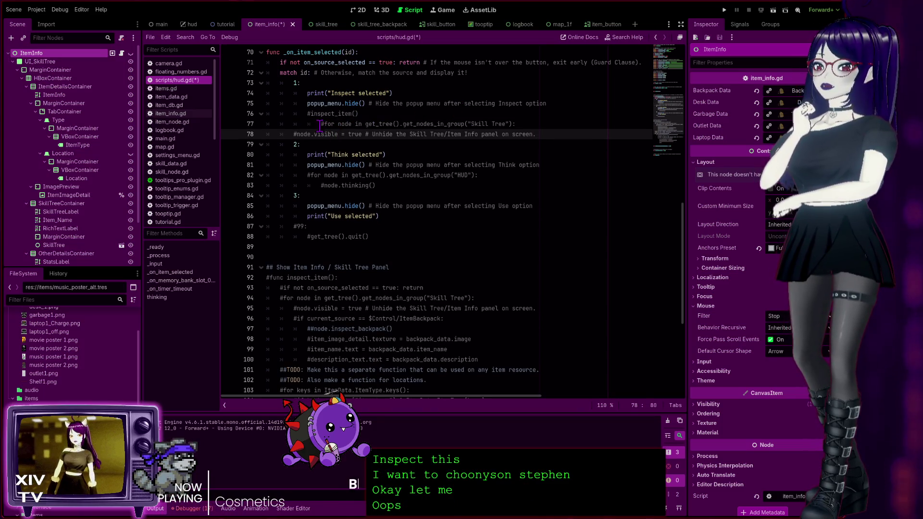
Fix the loop's indentation on lines 77–78, uncomment both lines, and run the project.
click(335, 124)
key(shift+Tab)
click(296, 133)
key(Tab)
key(Tab)
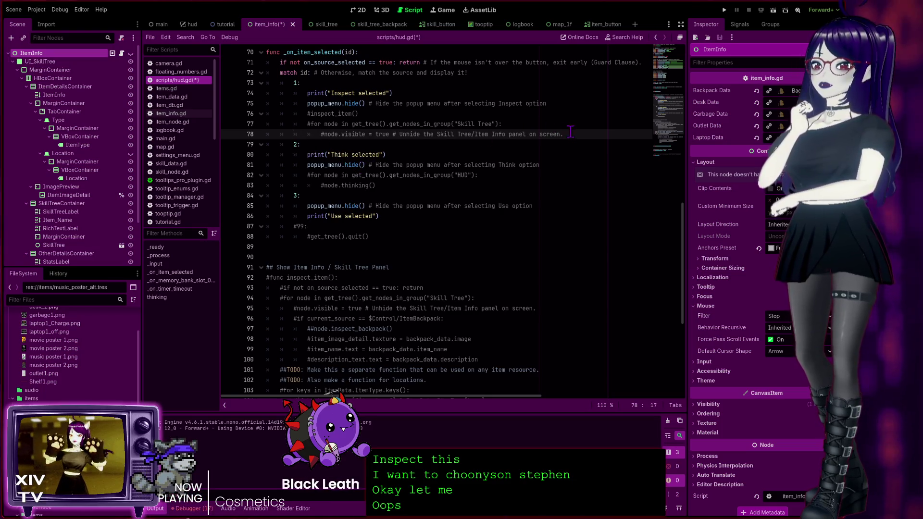
drag(570, 134, 187, 127)
key(ctrl+k)
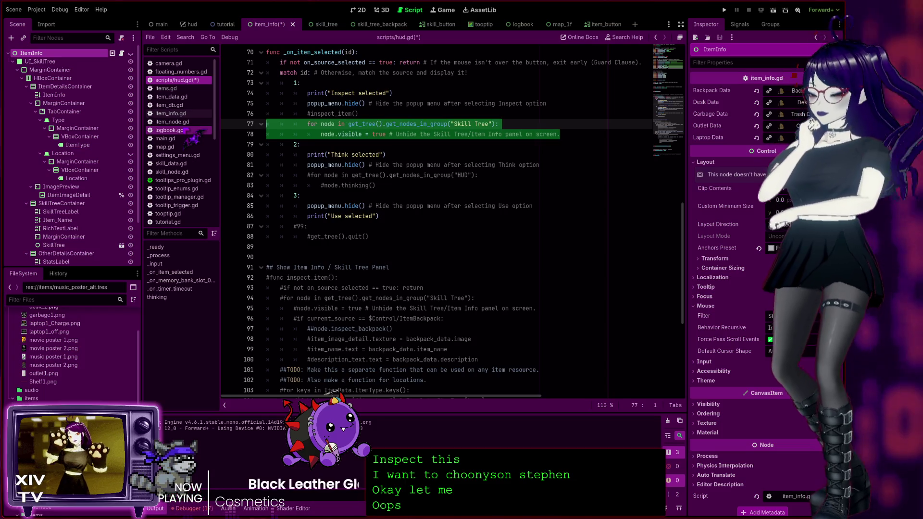
click(421, 155)
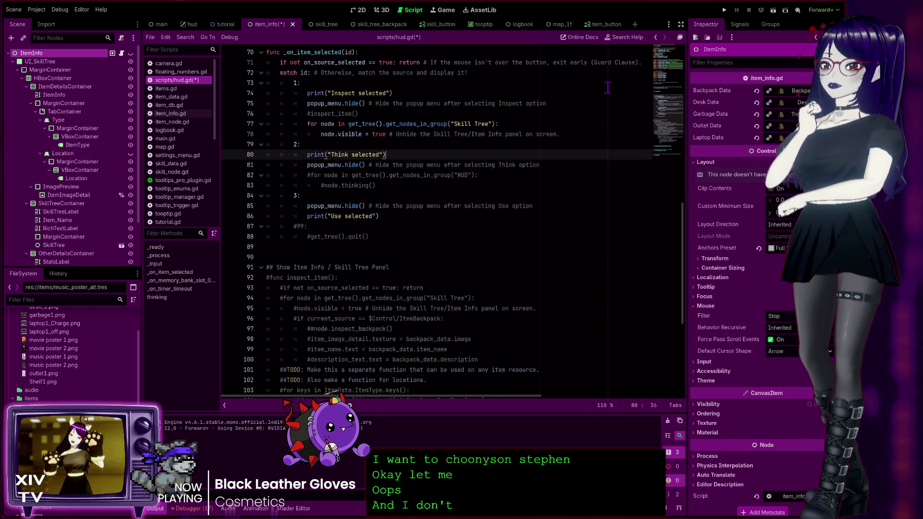
click(724, 9)
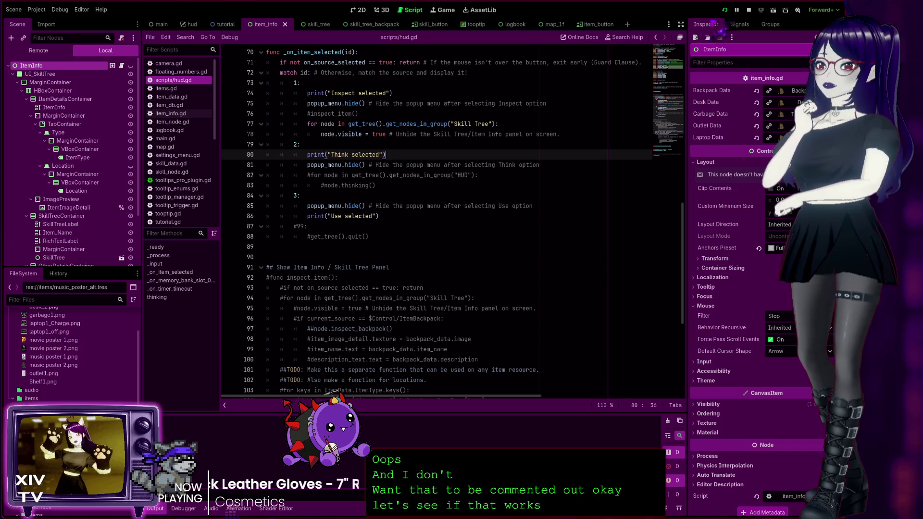
Try the running game, stop it, and open the get_tree() documentation from hud.gd.
click(724, 10)
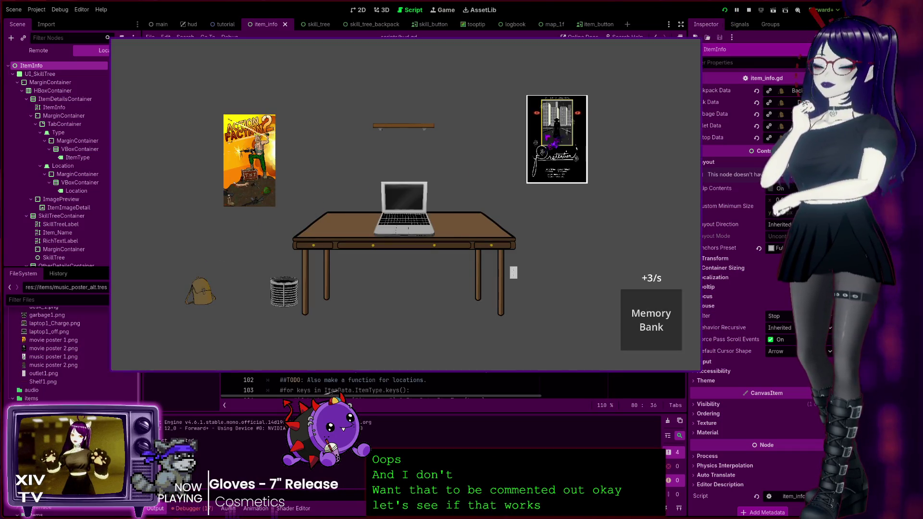
click(695, 44)
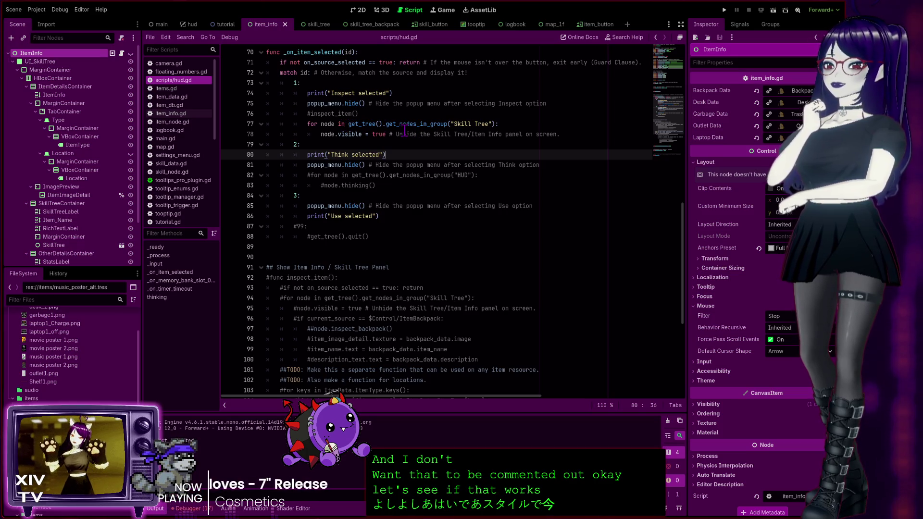
ctrl+click(364, 124)
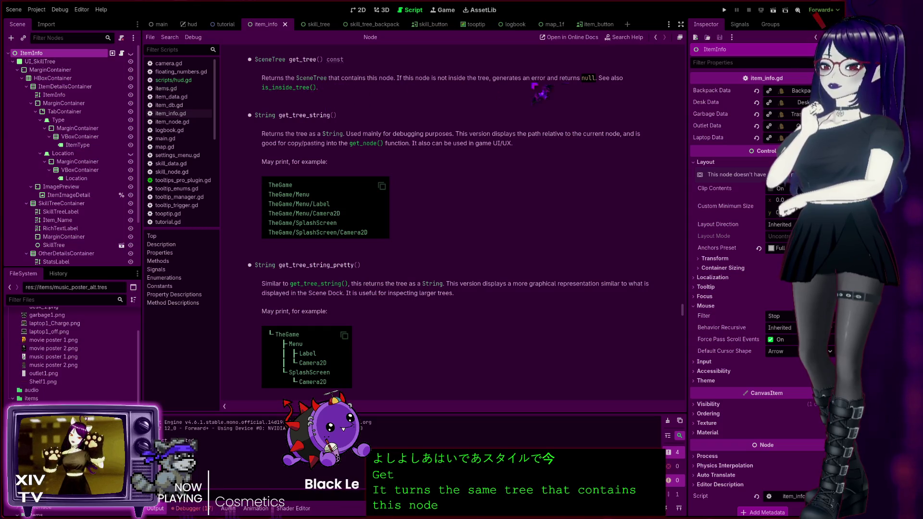
View the Debugger's list of 17 errors, then return to the hud.gd code.
click(192, 509)
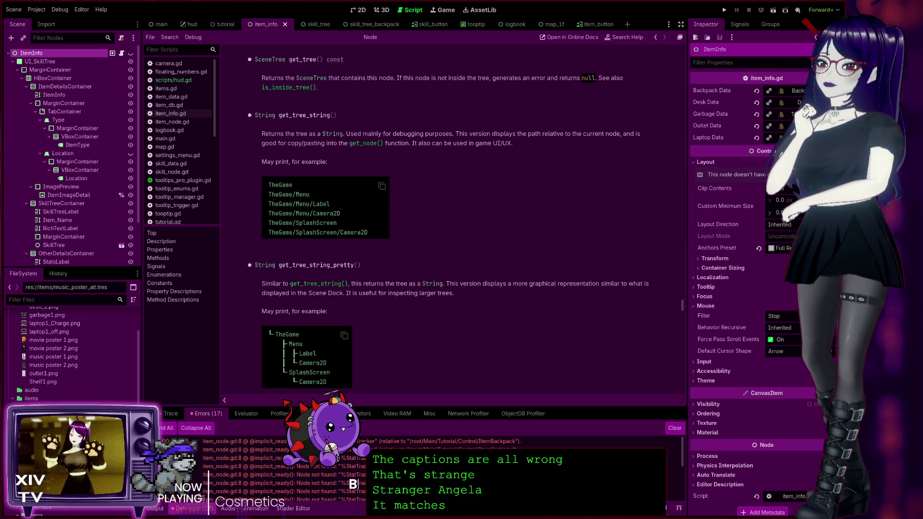
click(175, 80)
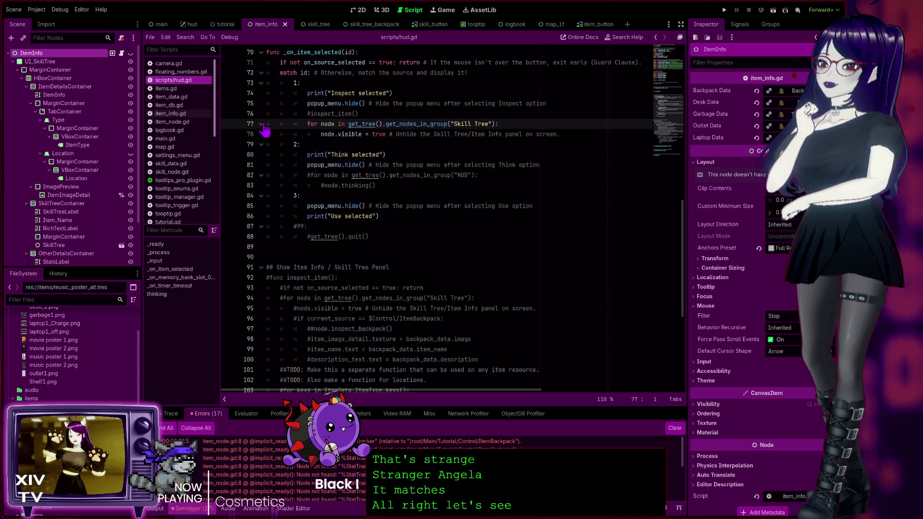
Look up get_nodes_in_group in the SceneTree docs, check the node's groups, and open item_info.gd.
ctrl+click(445, 123)
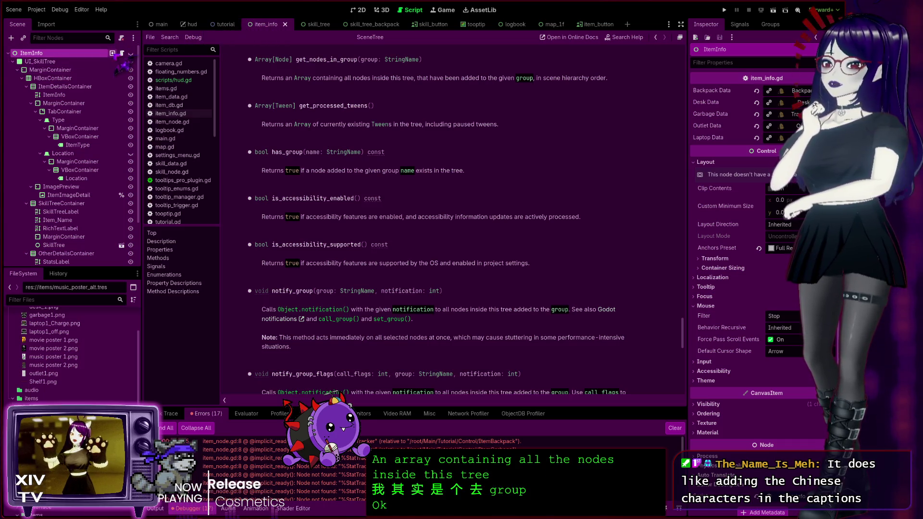
click(112, 53)
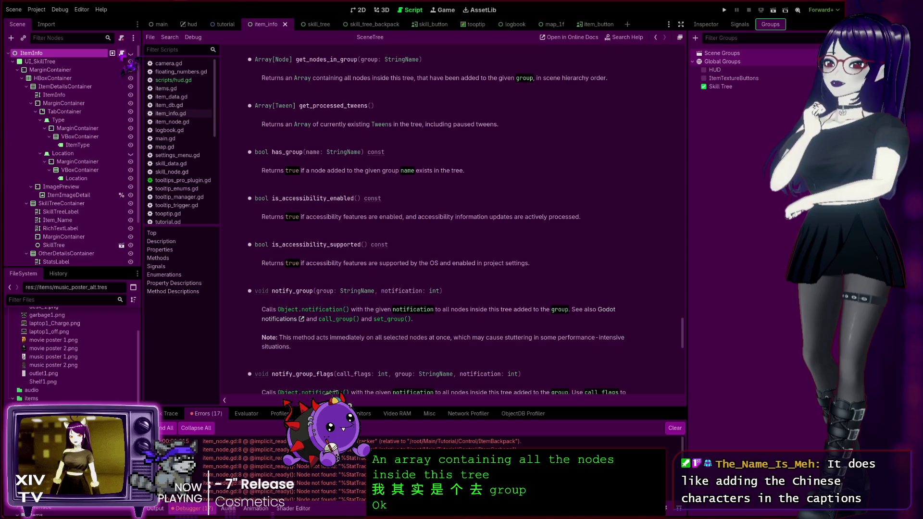
click(122, 52)
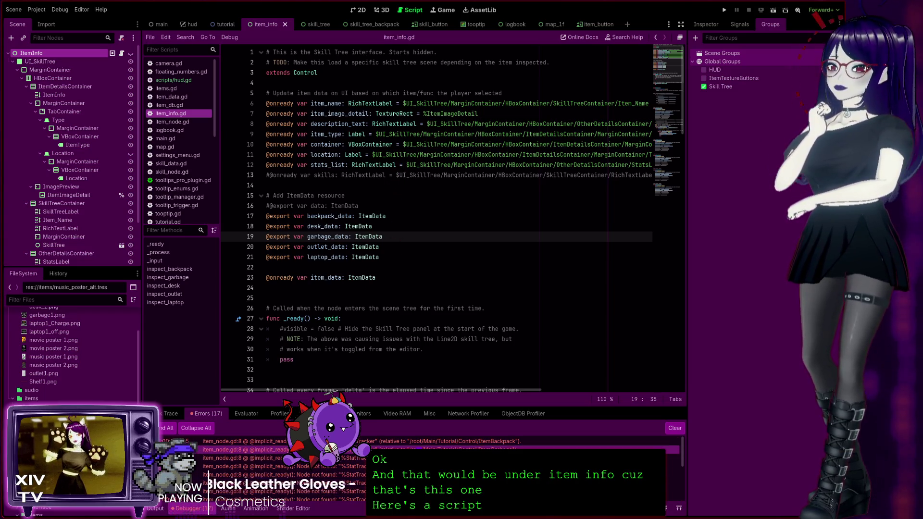
Expand the first item_node.gd:8 error in the Debugger and jump to line 8 of item_node.gd.
click(414, 442)
click(414, 442)
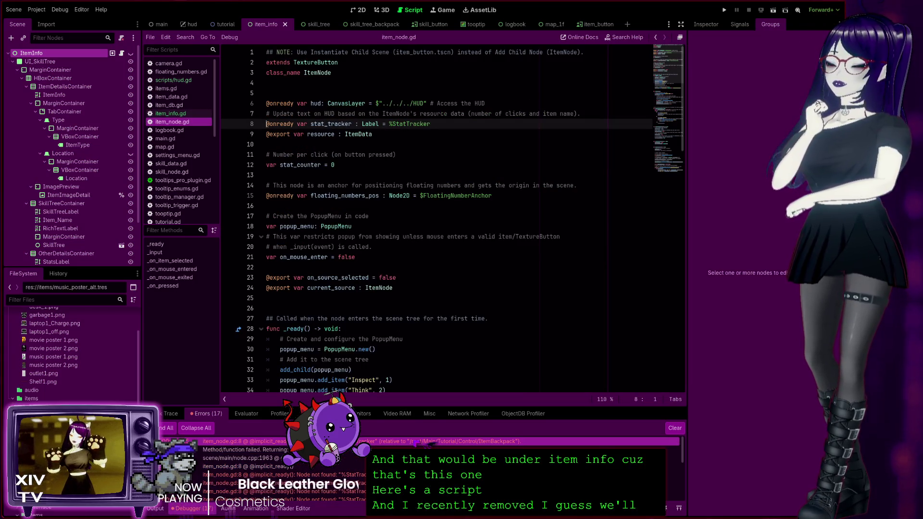
scroll(405, 313, down, 14)
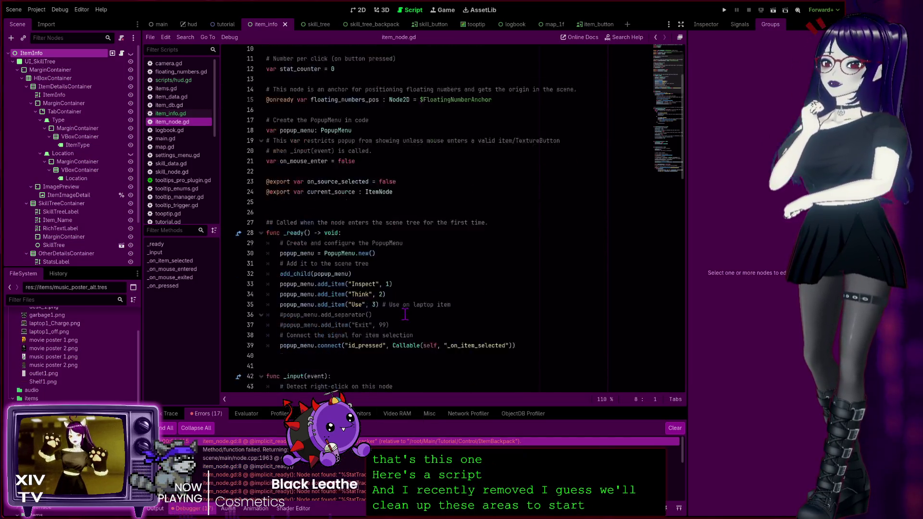
scroll(406, 314, down, 5)
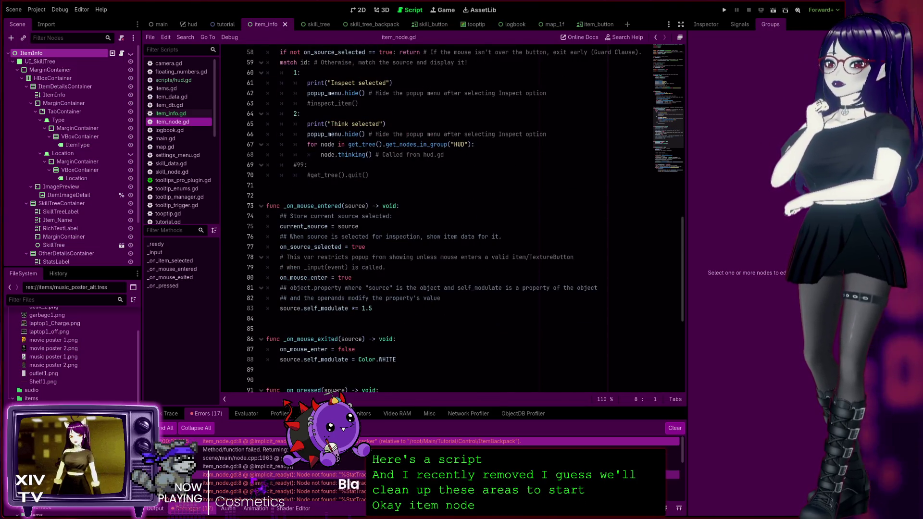
double_click(505, 475)
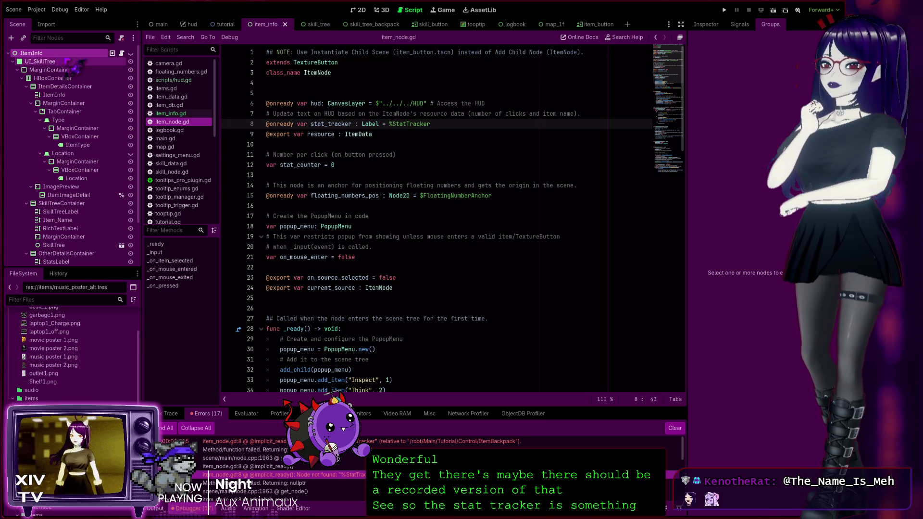
Switch to the hud scene, select its StatTracker node, then return to the start of item_node.gd line 8.
click(224, 24)
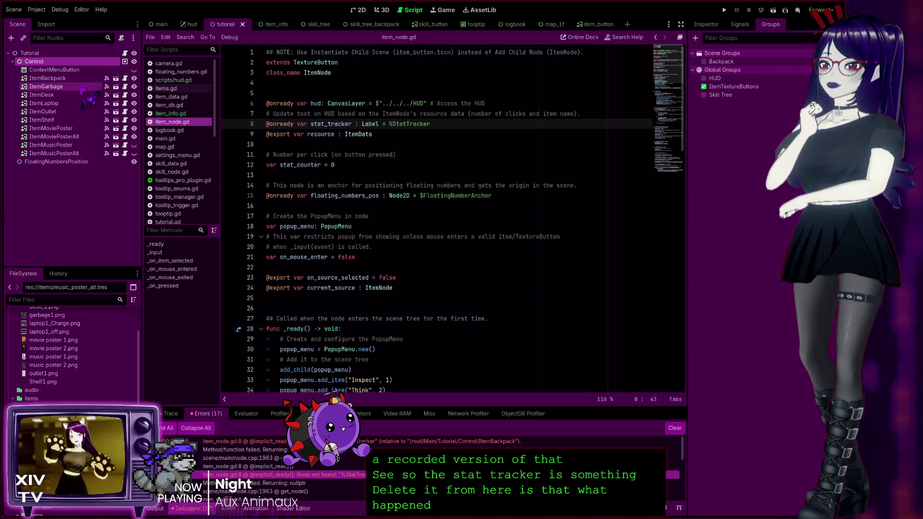
click(191, 24)
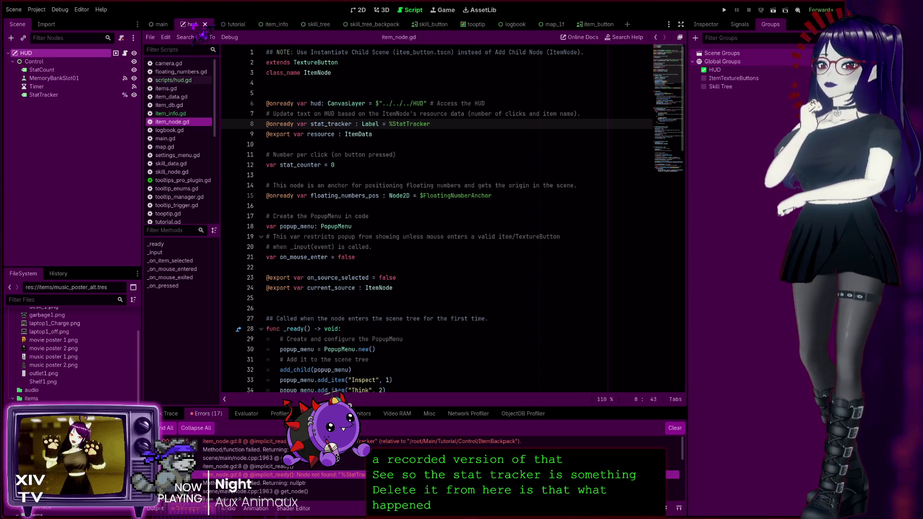
click(43, 95)
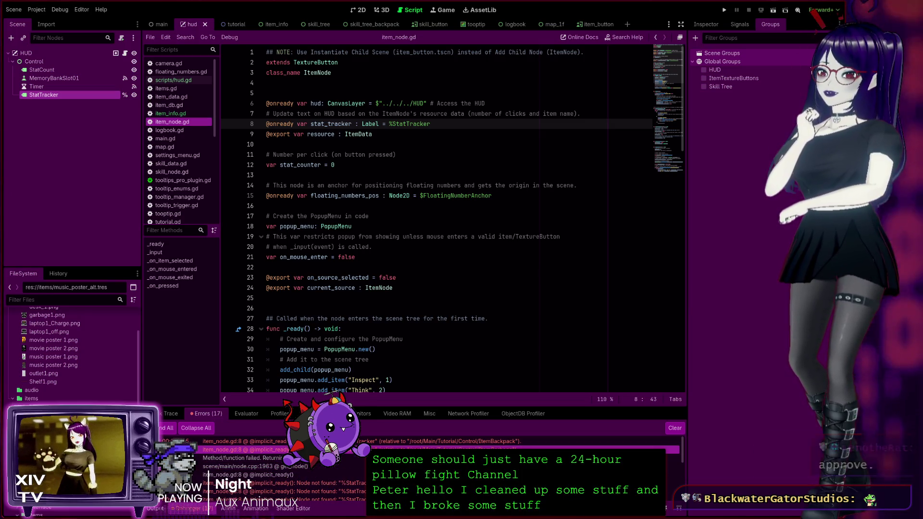
click(267, 124)
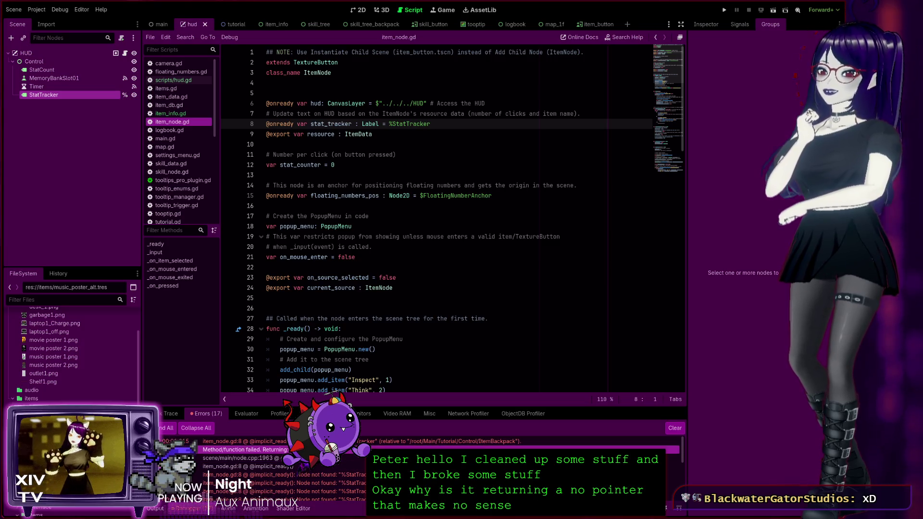
Revisit the item_node.gd line 8 error, then view the item_button scene's ItemButton script, item_node.gd.
click(245, 442)
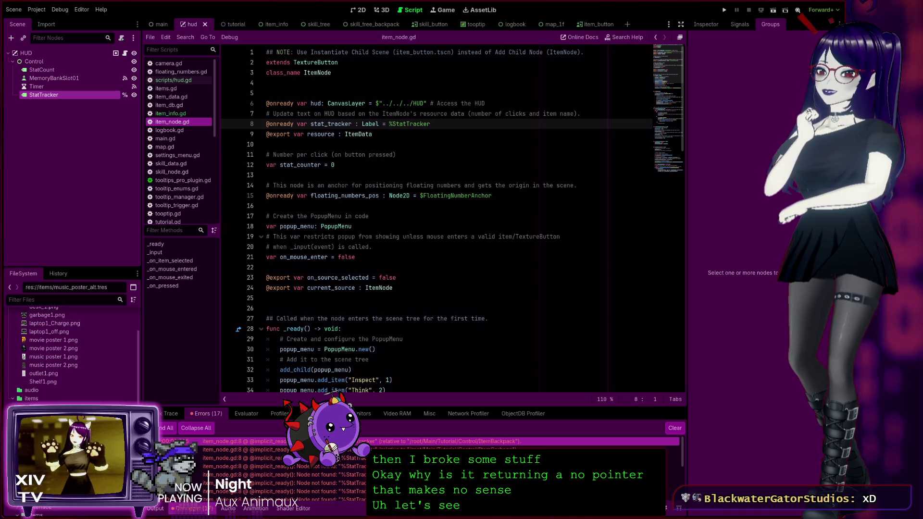
mouse_move(72, 95)
mouse_down()
mouse_move(62, 57)
mouse_move(165, 38)
mouse_move(316, 35)
mouse_move(419, 45)
mouse_move(255, 46)
mouse_move(178, 139)
mouse_up()
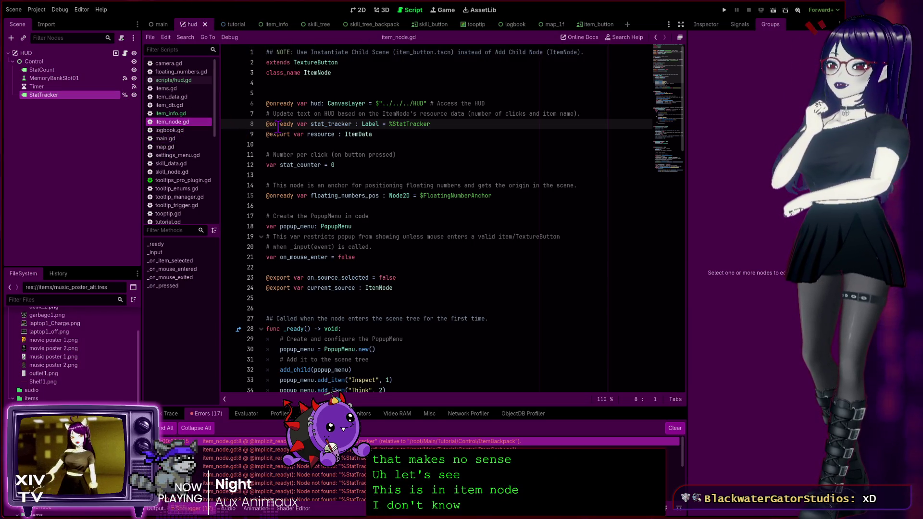
click(442, 124)
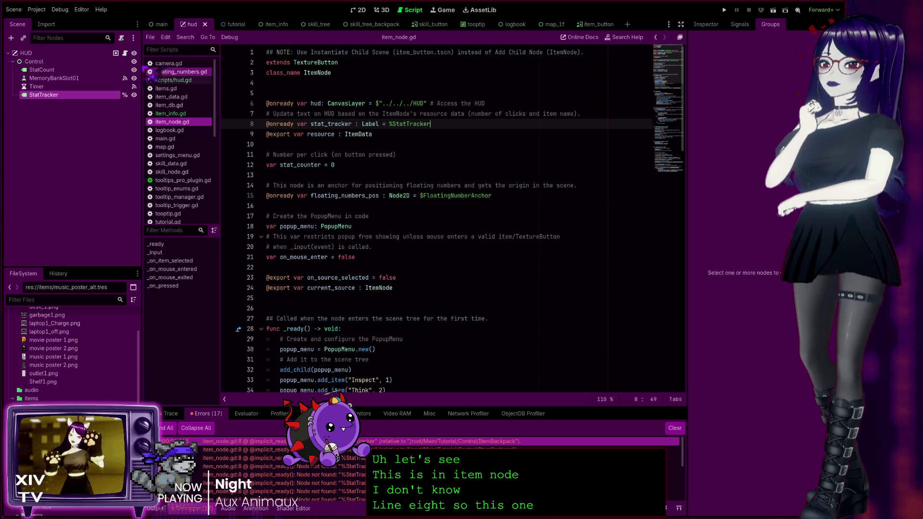
click(125, 53)
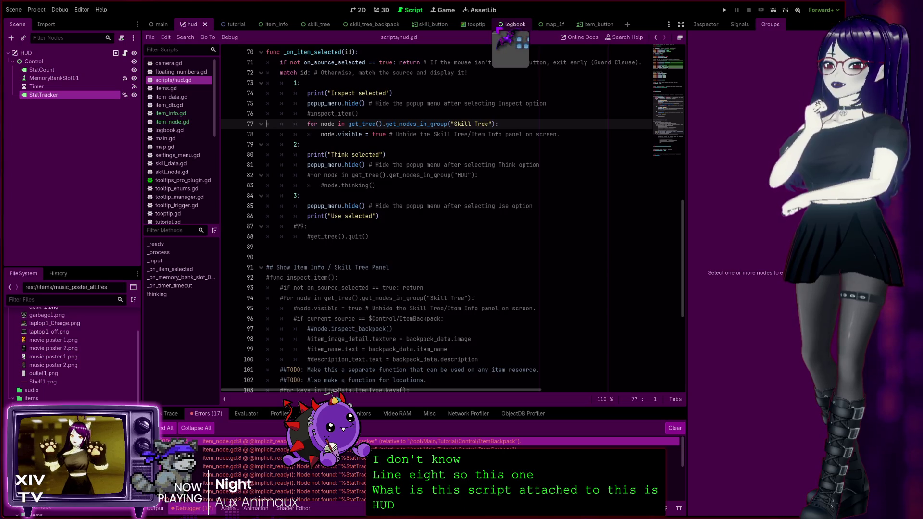
click(592, 26)
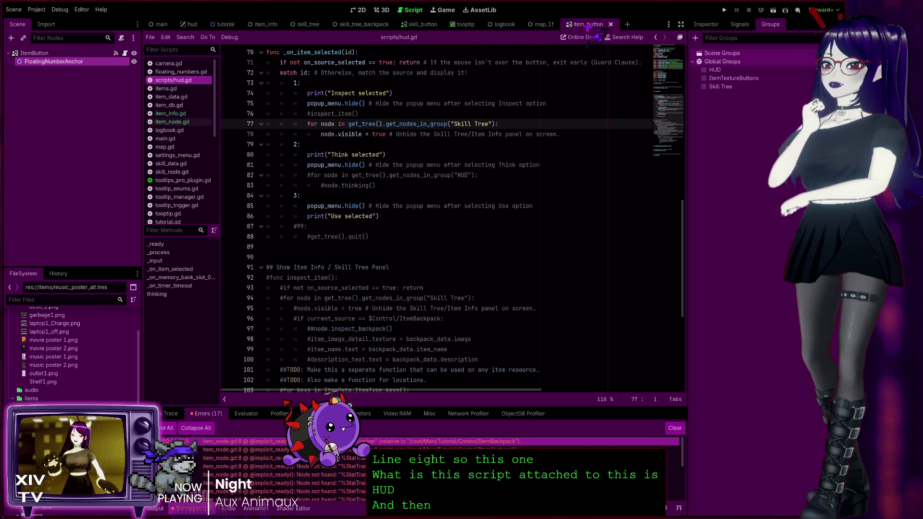
click(125, 53)
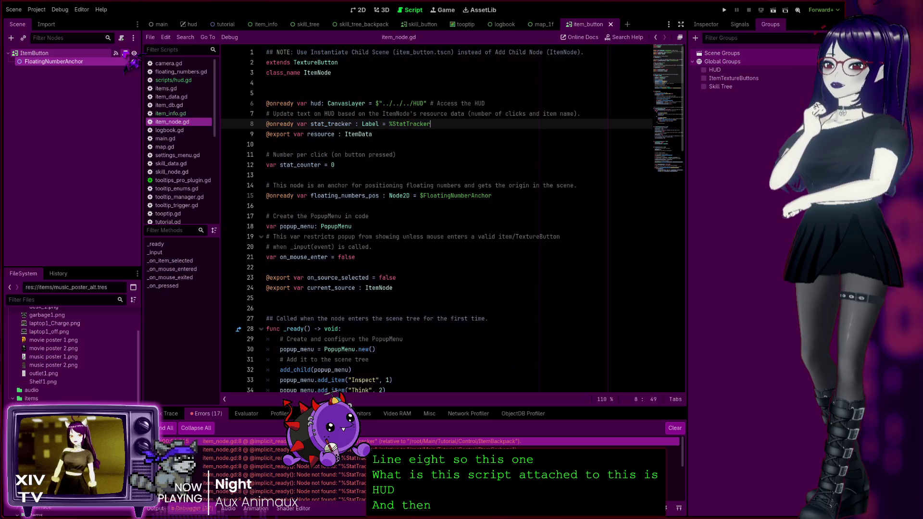